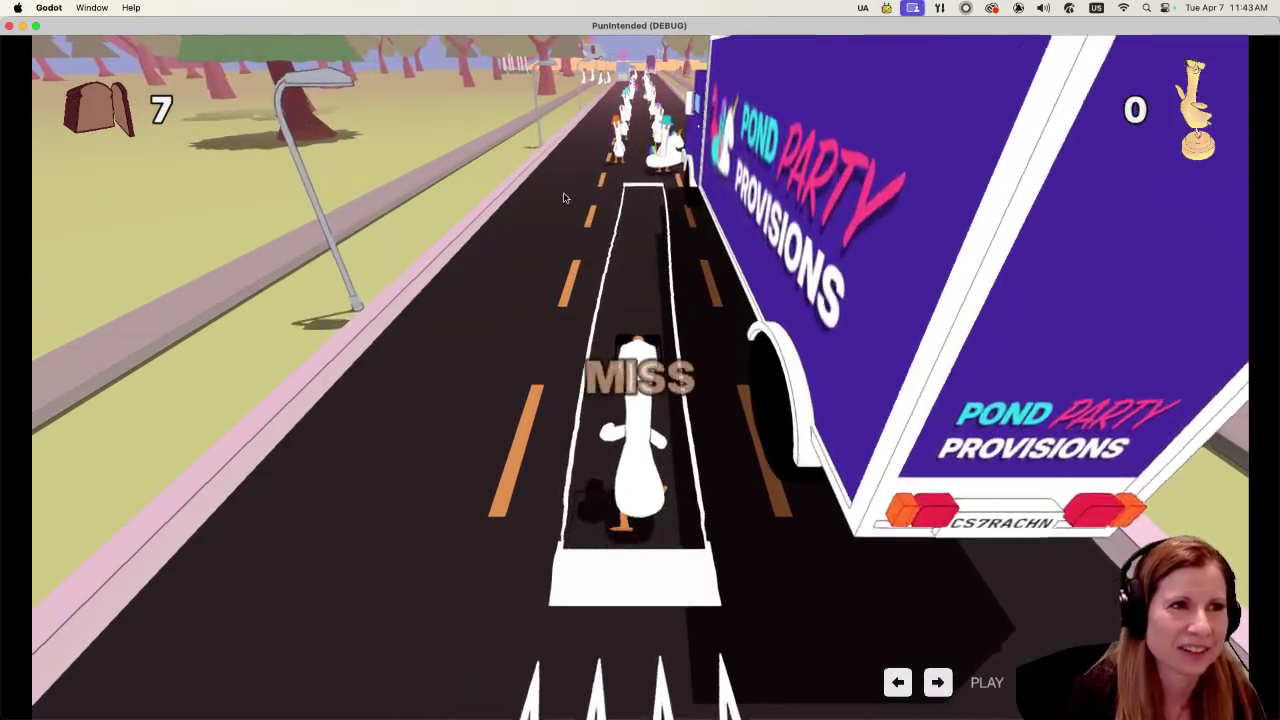
Pause the running level 1 and quit the debug game back to the Godot editor
key("Escape")
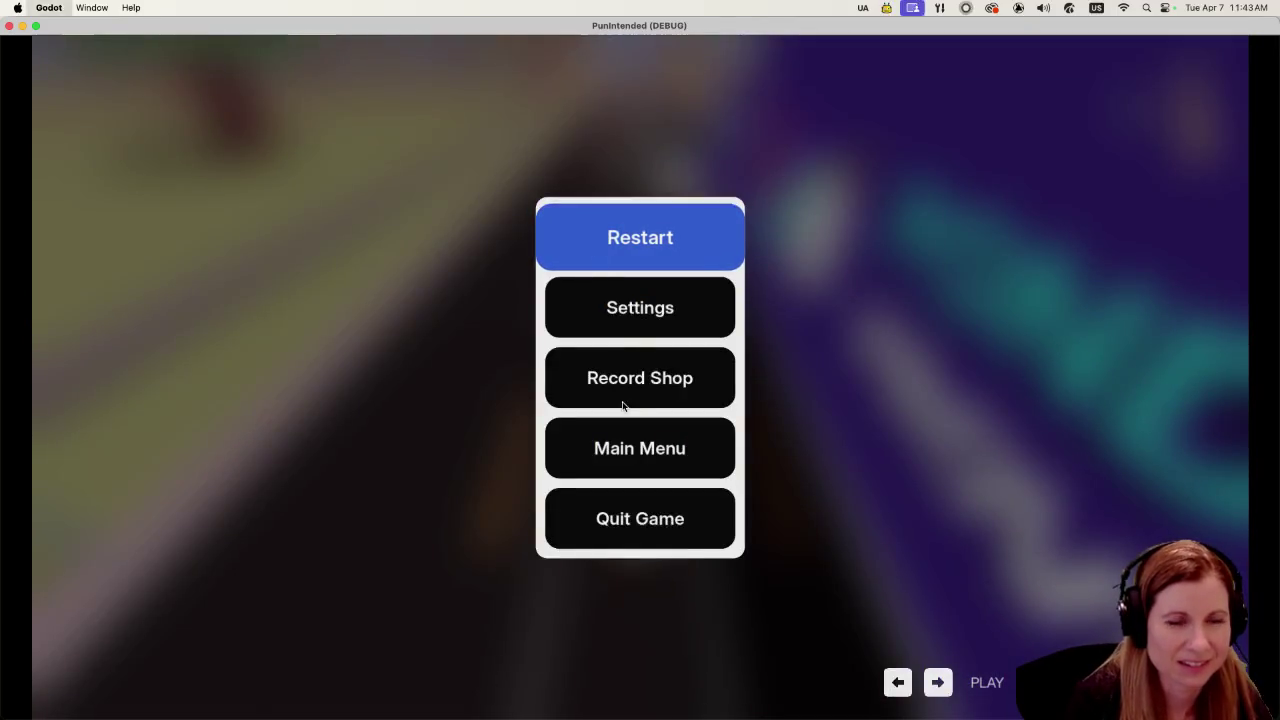
key("super+q")
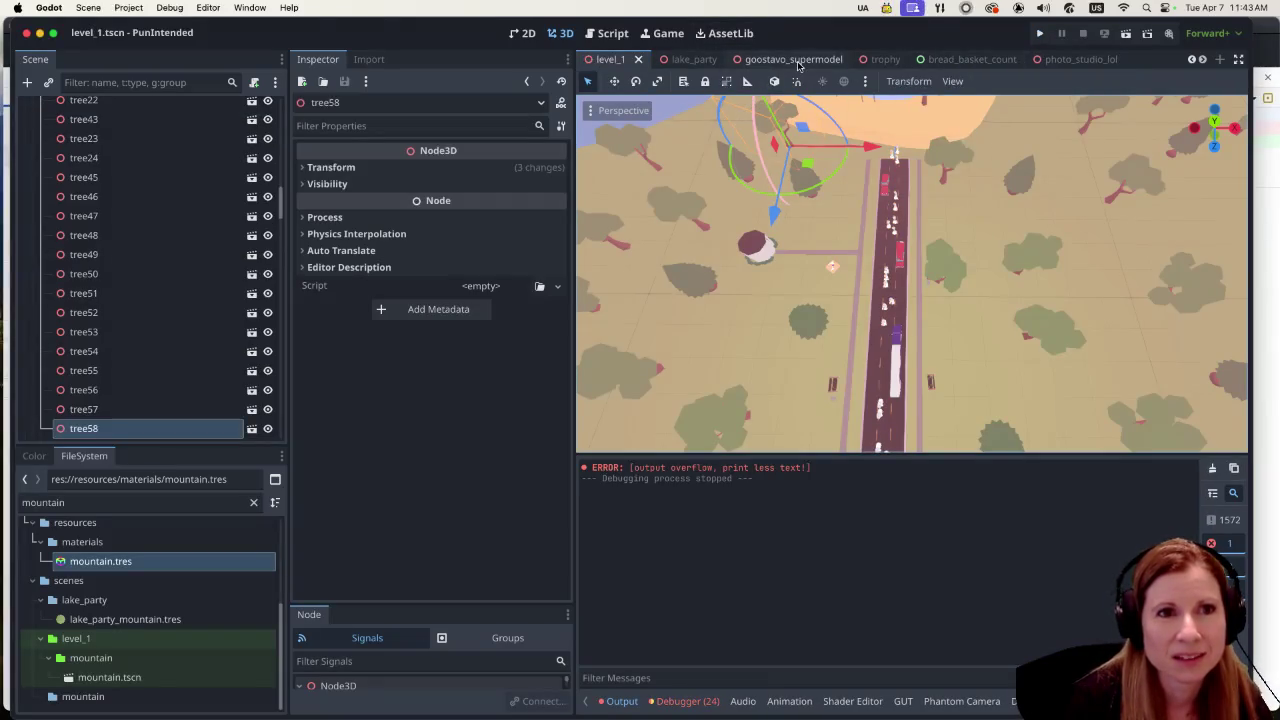
left_click(700, 60)
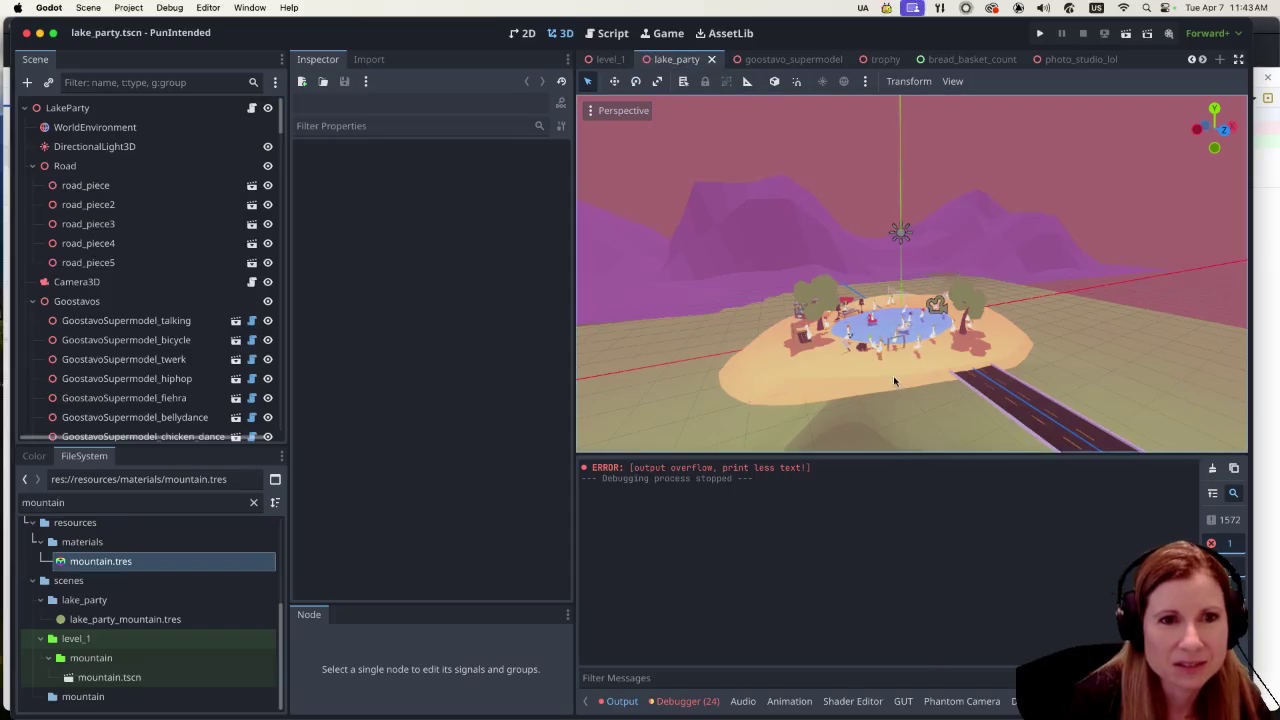
scroll(895, 381, "up", 5)
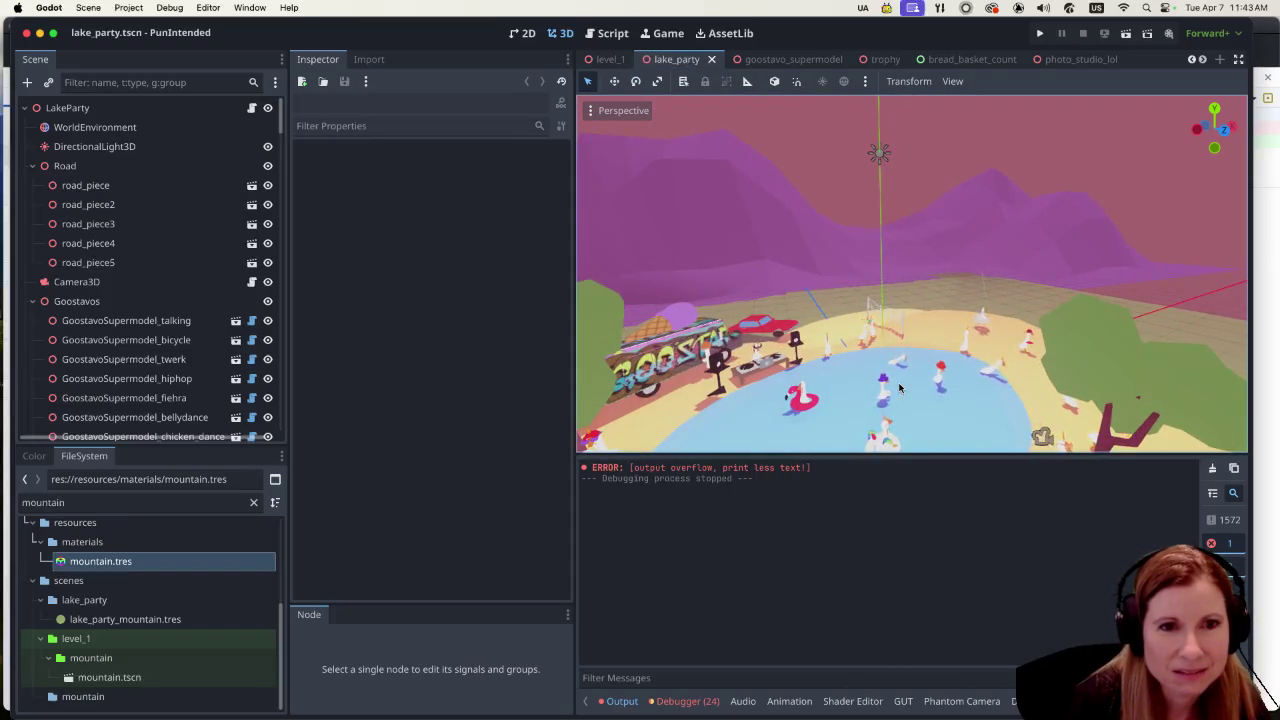
scroll(898, 388, "down", 5)
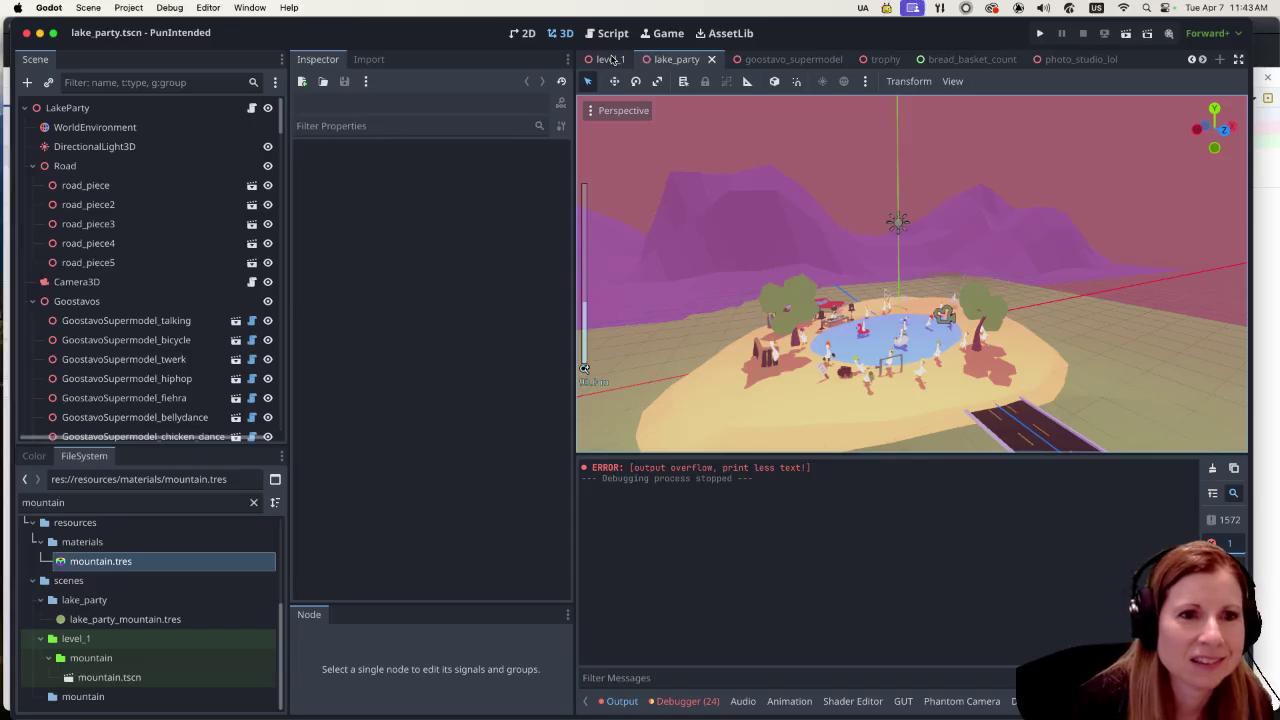
left_click(612, 60)
scroll(136, 337, "down", 5)
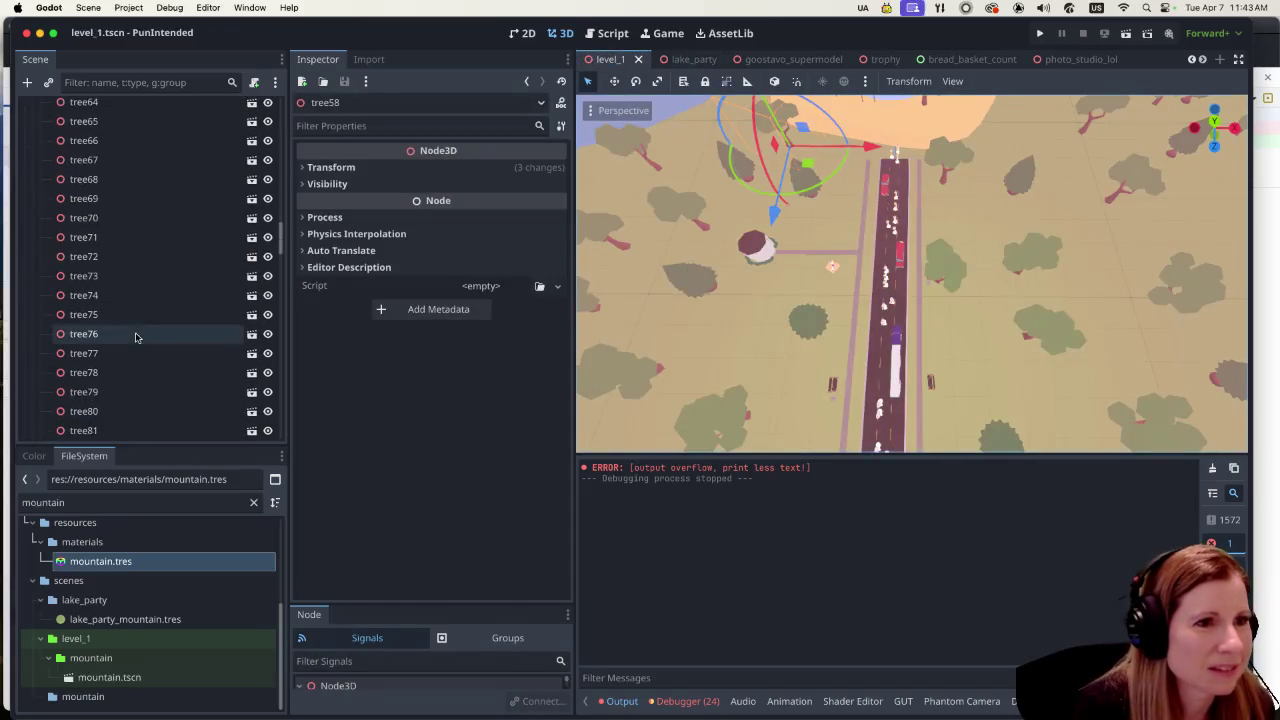
scroll(133, 352, "down", 15)
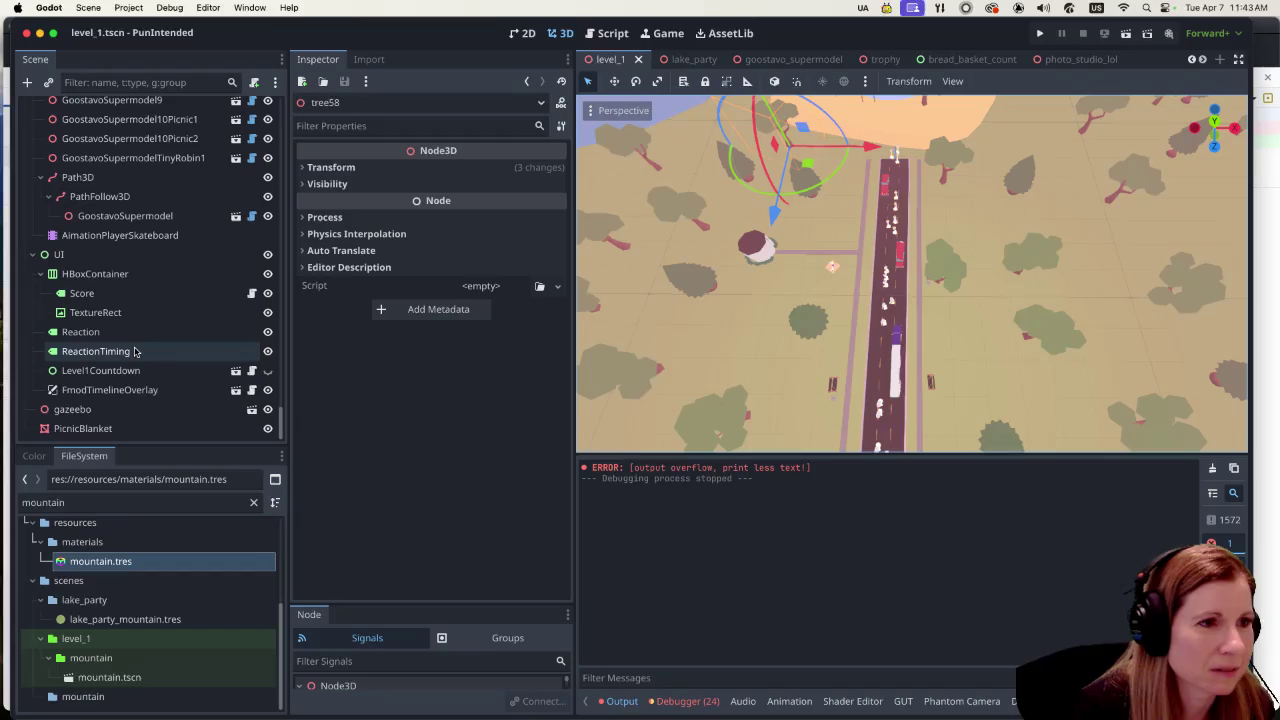
left_click(131, 234)
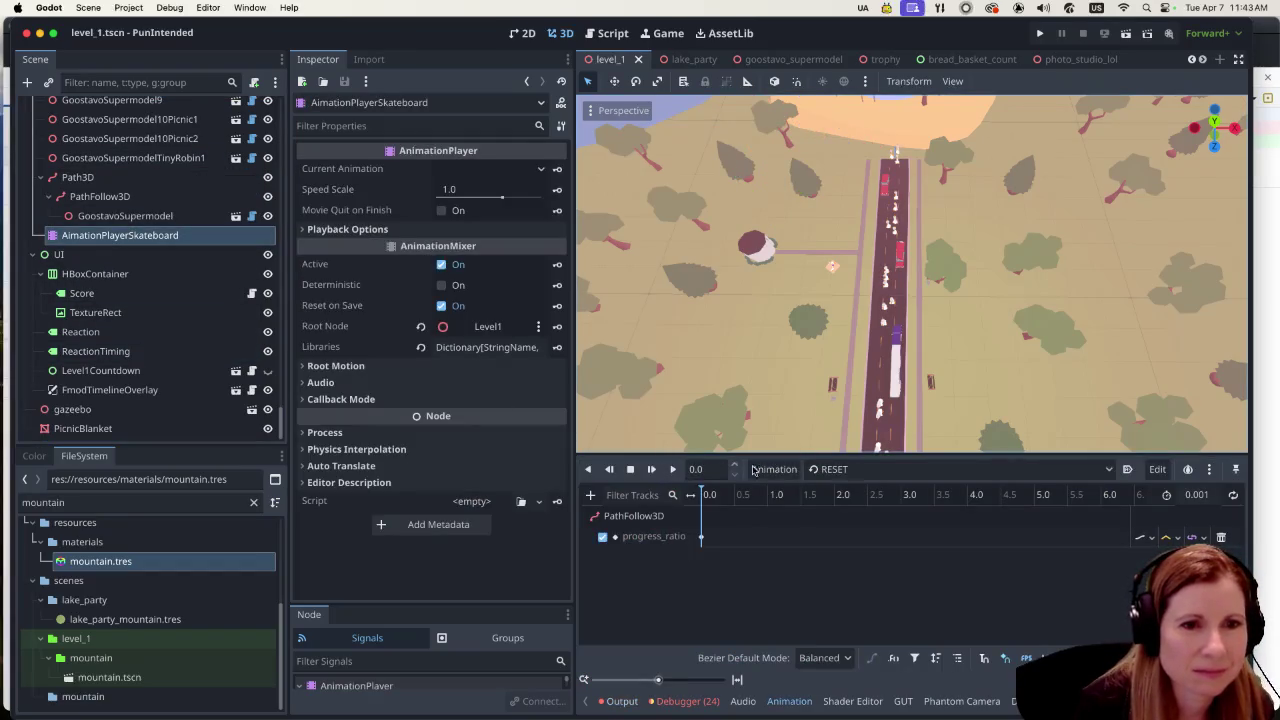
Set the path-following GoostavoSupermodel's animation to skateboarding_right
left_click(832, 472)
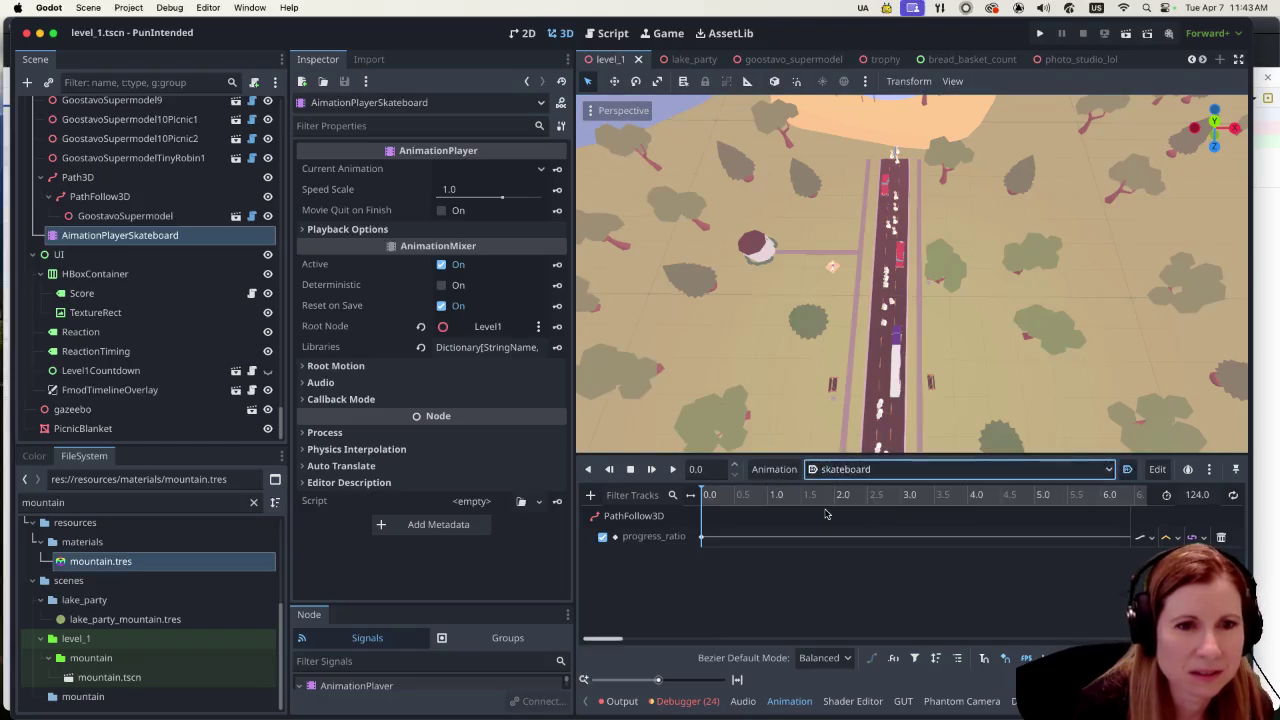
left_click(171, 224)
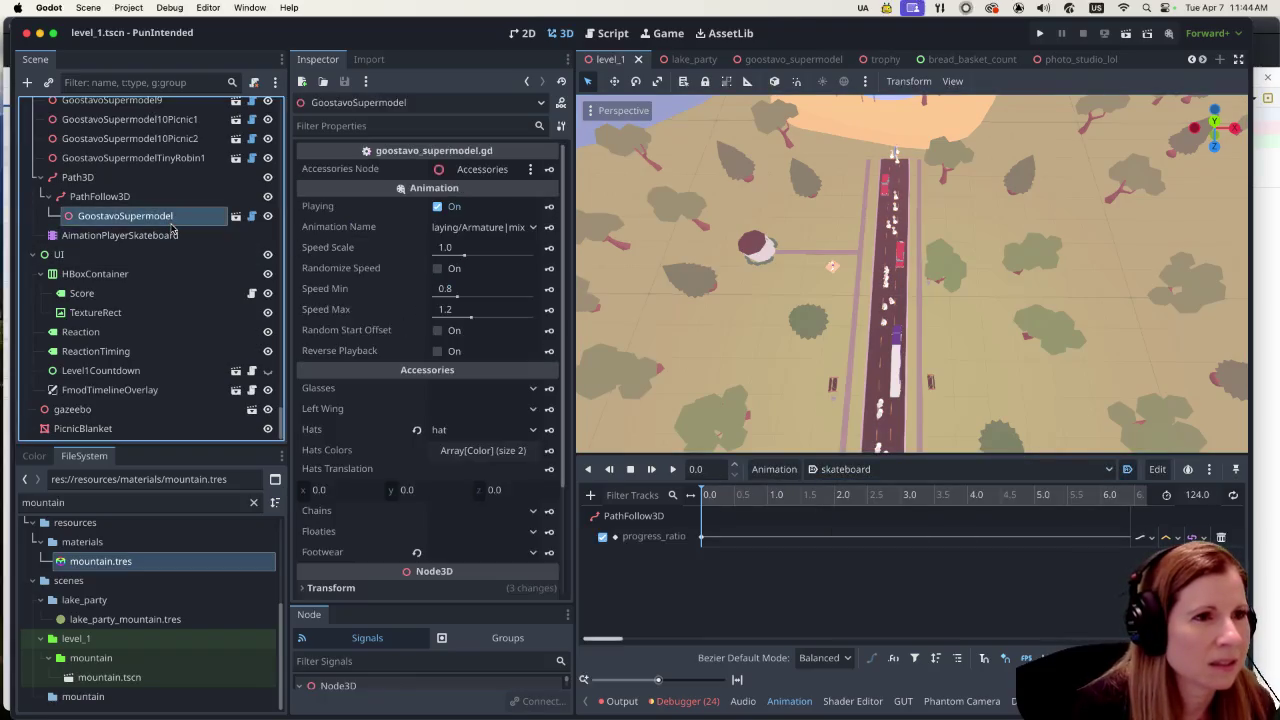
left_click(531, 229)
scroll(598, 530, "down", 5)
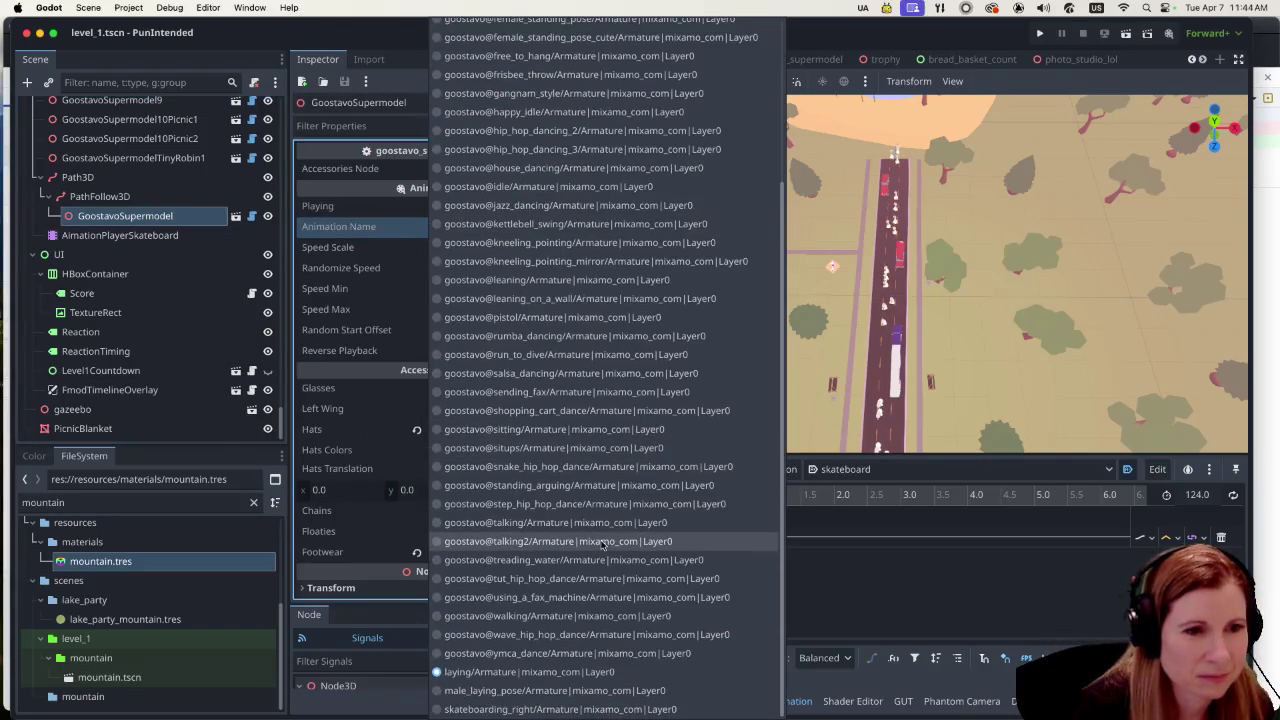
left_click(566, 708)
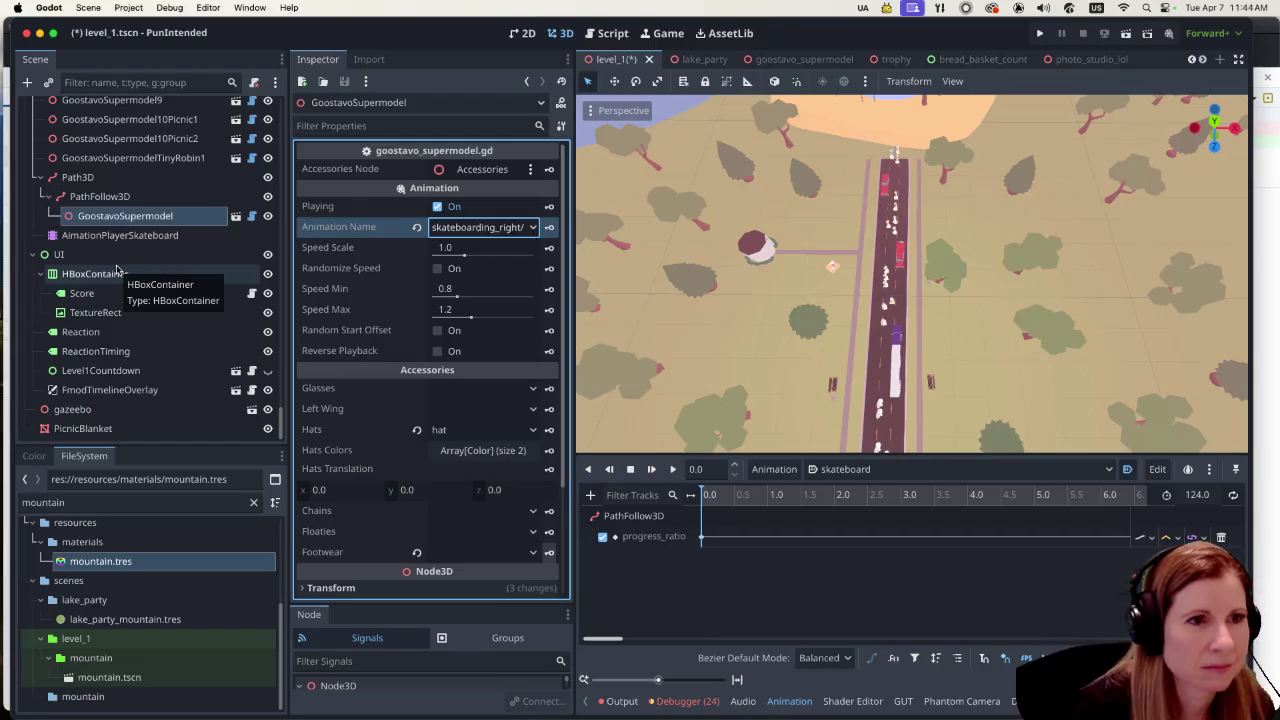
Give it skateboard2 footwear, save level_1.tscn, and launch the game to test
scroll(443, 418, "down", 2)
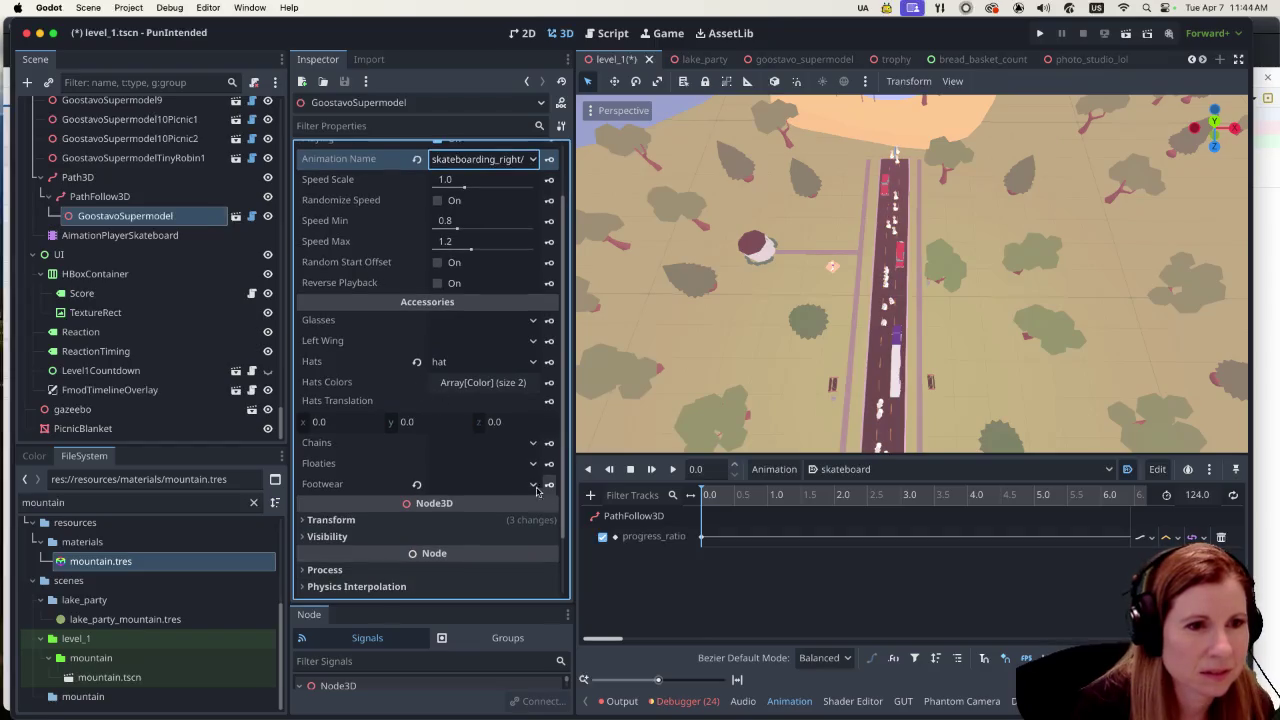
left_click(497, 526)
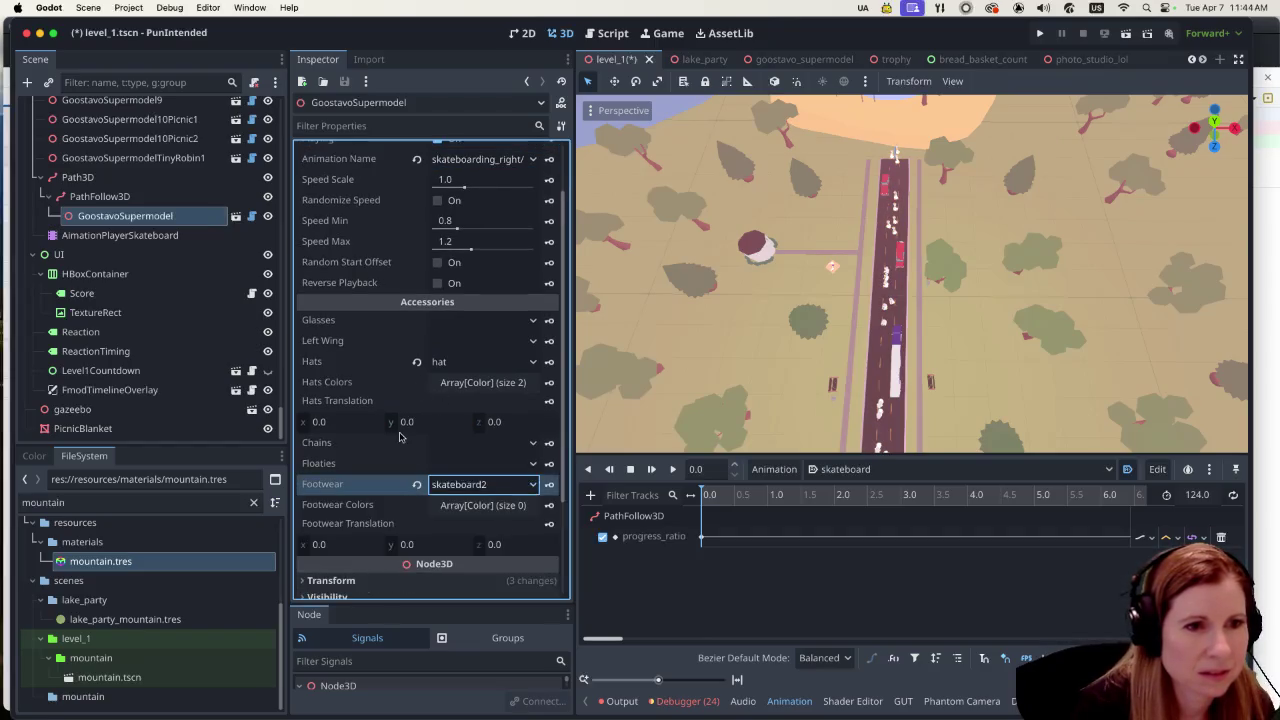
key("super+s")
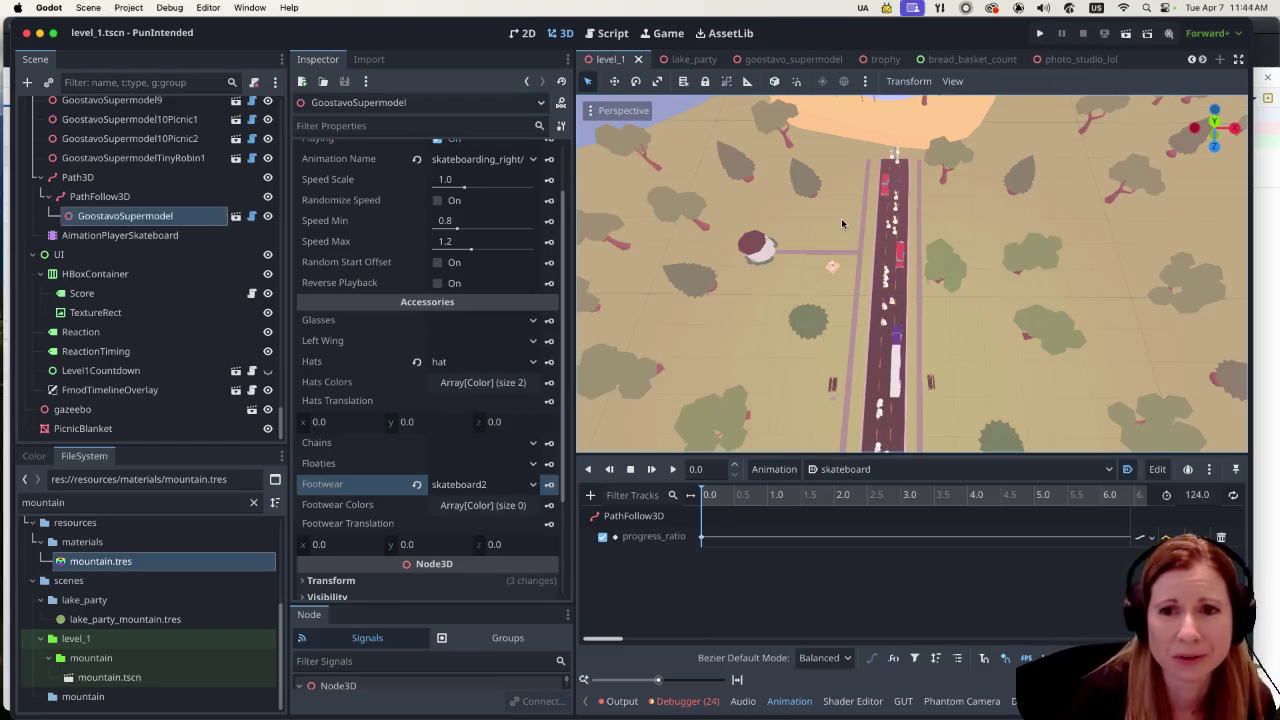
left_click(1040, 34)
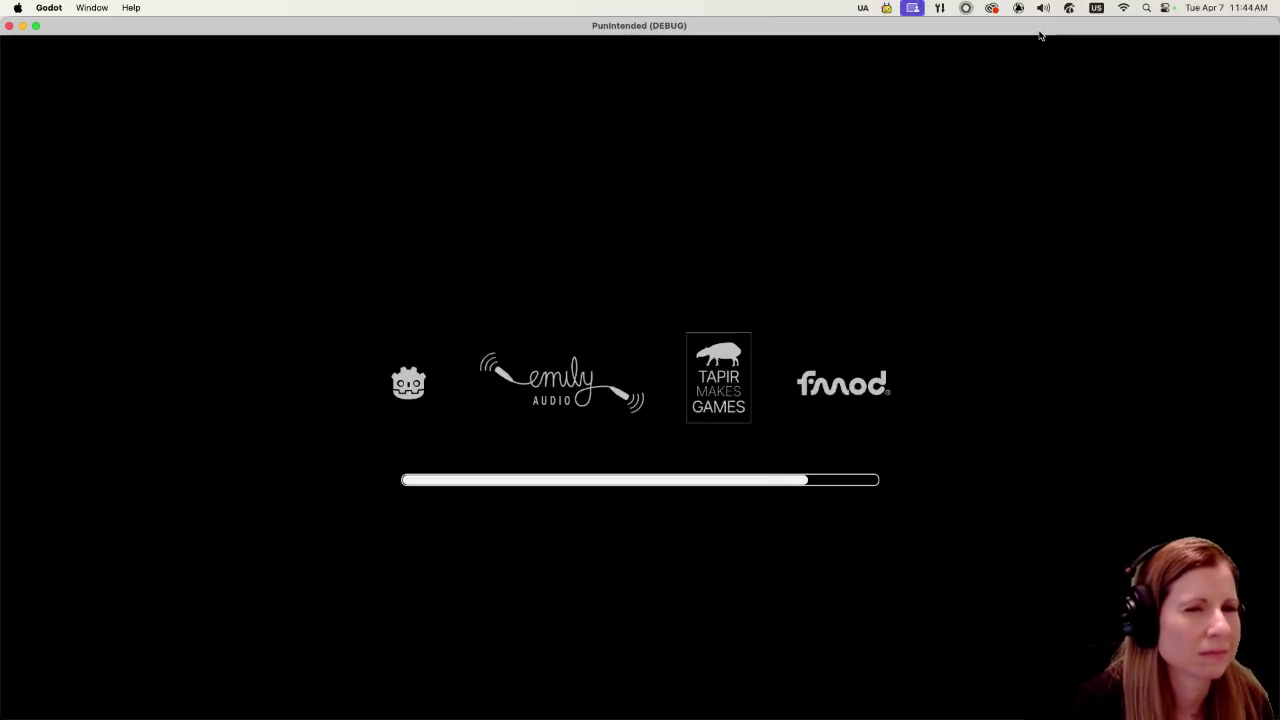
Advance past the main menu to start playing level 1
key("Return")
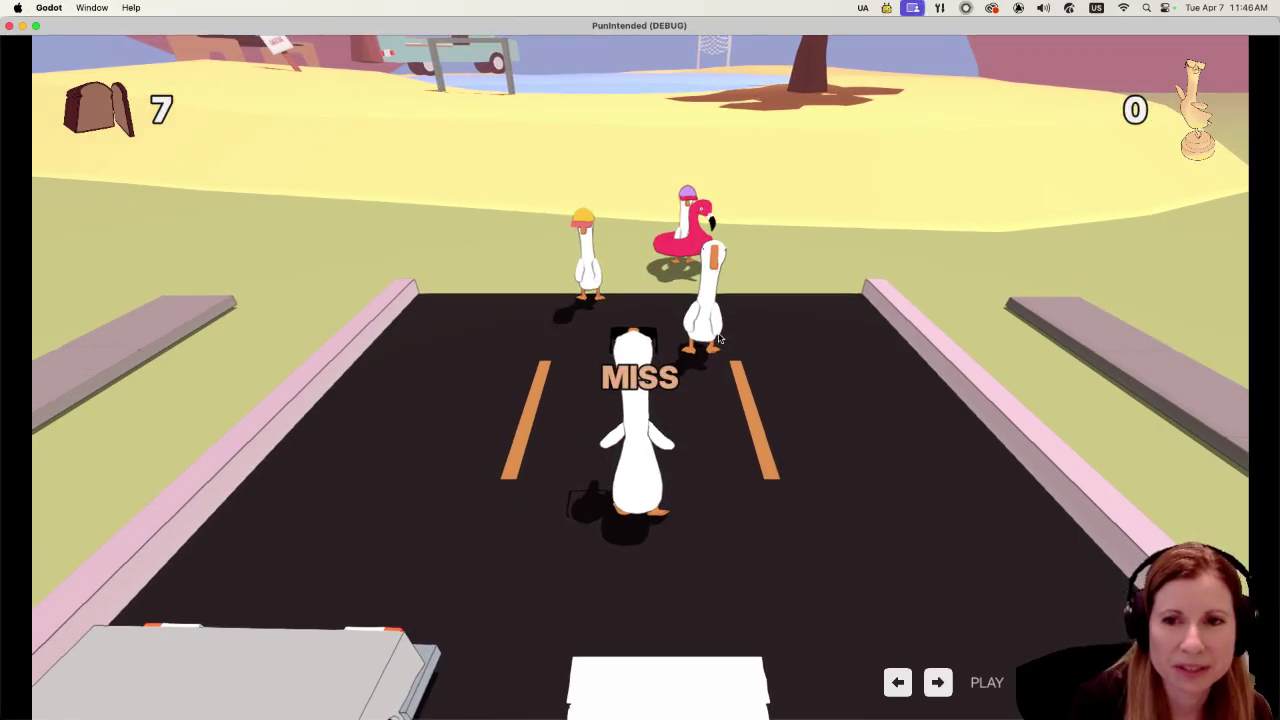
Stop the game, shift tree58 to the right along X, and save level_1
key("super+q")
left_click(783, 128)
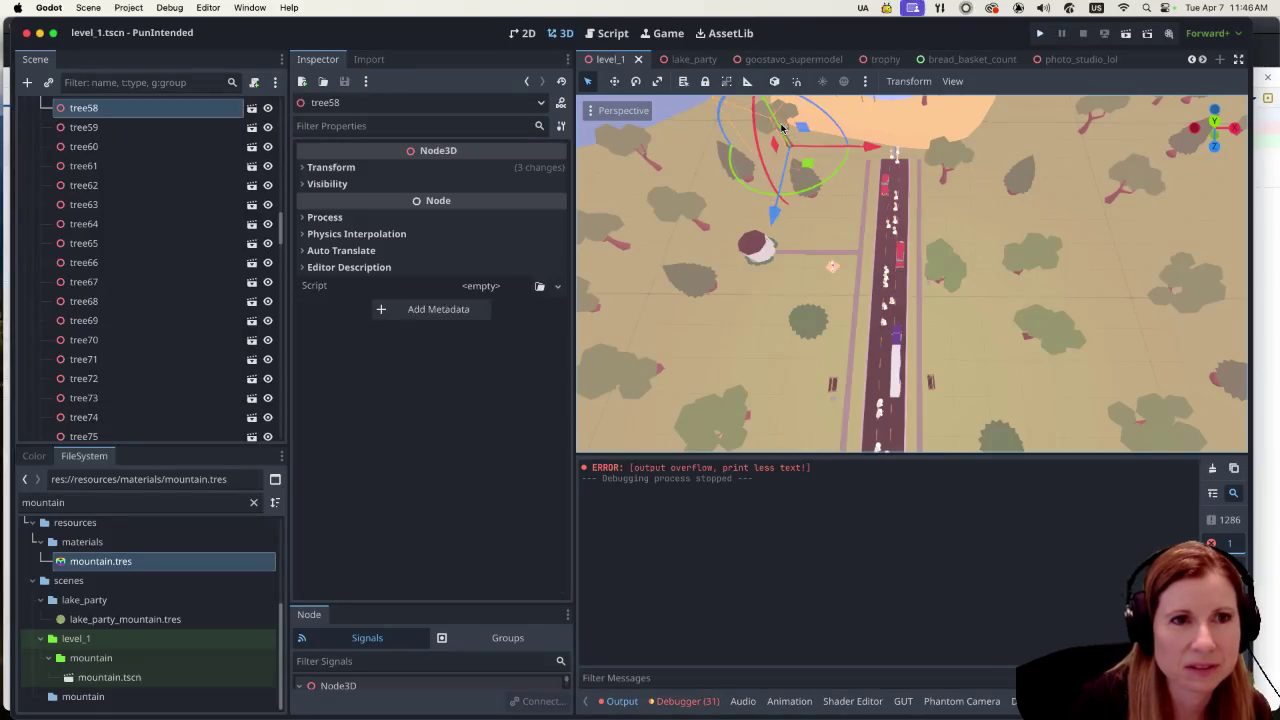
mouse_move(853, 162)
left_mouse_down()
mouse_move(840, 165)
mouse_move(917, 175)
left_mouse_up()
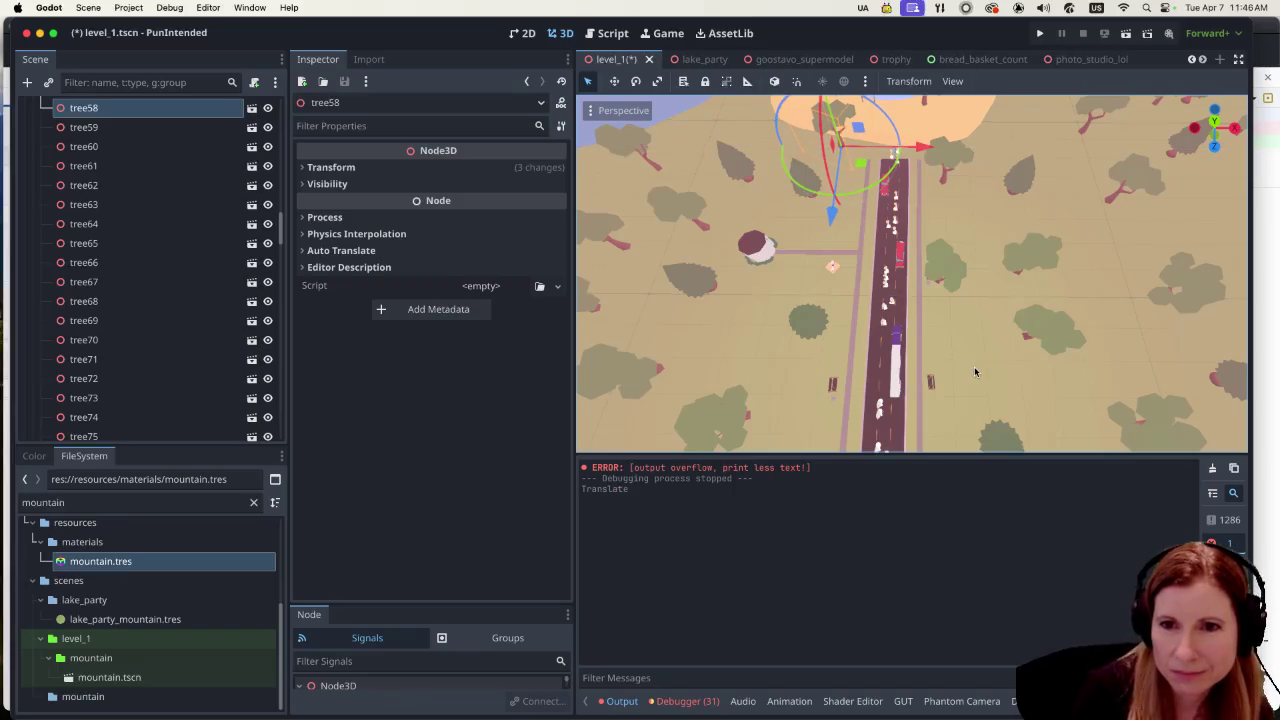
scroll(953, 273, "down", 5)
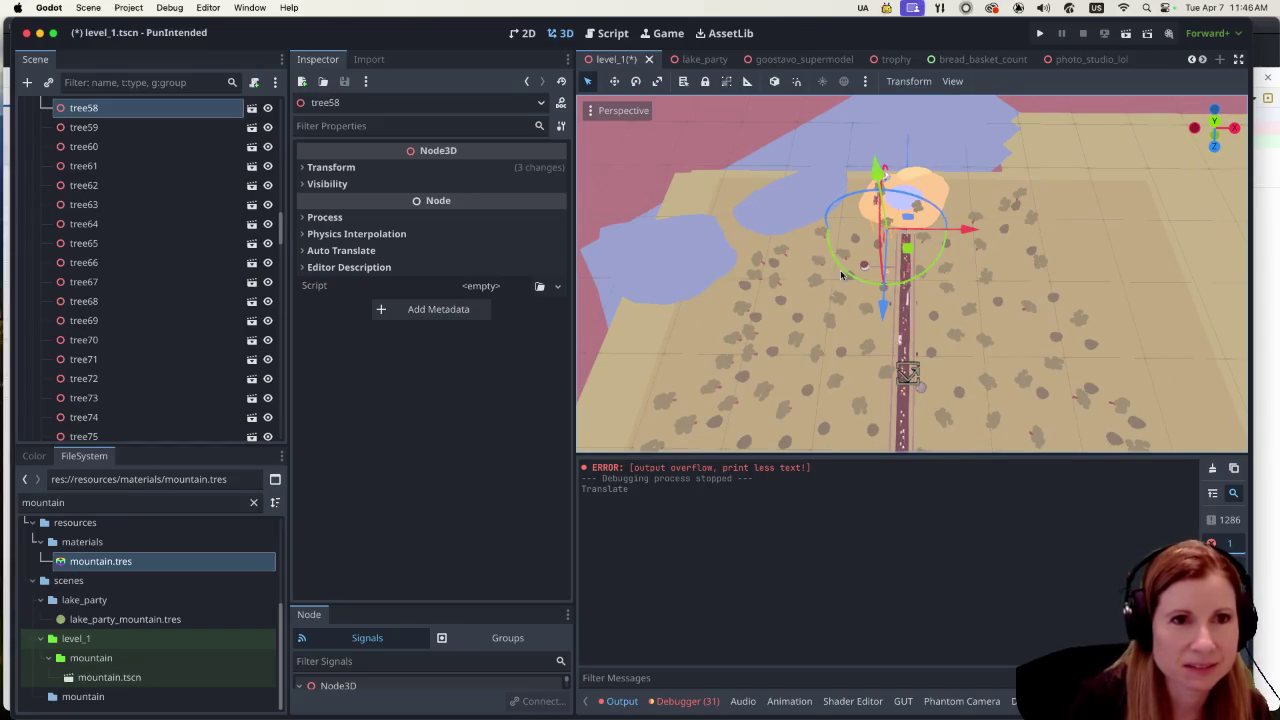
key("super+s")
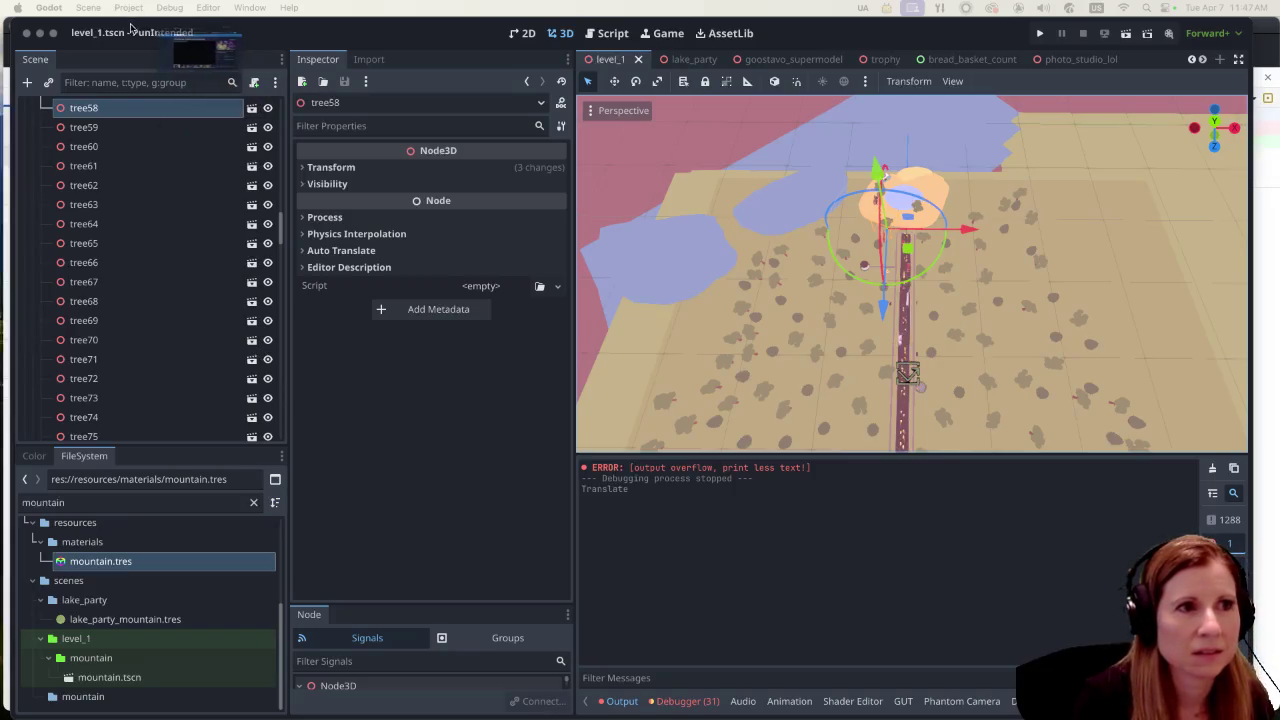
key("super+Tab")
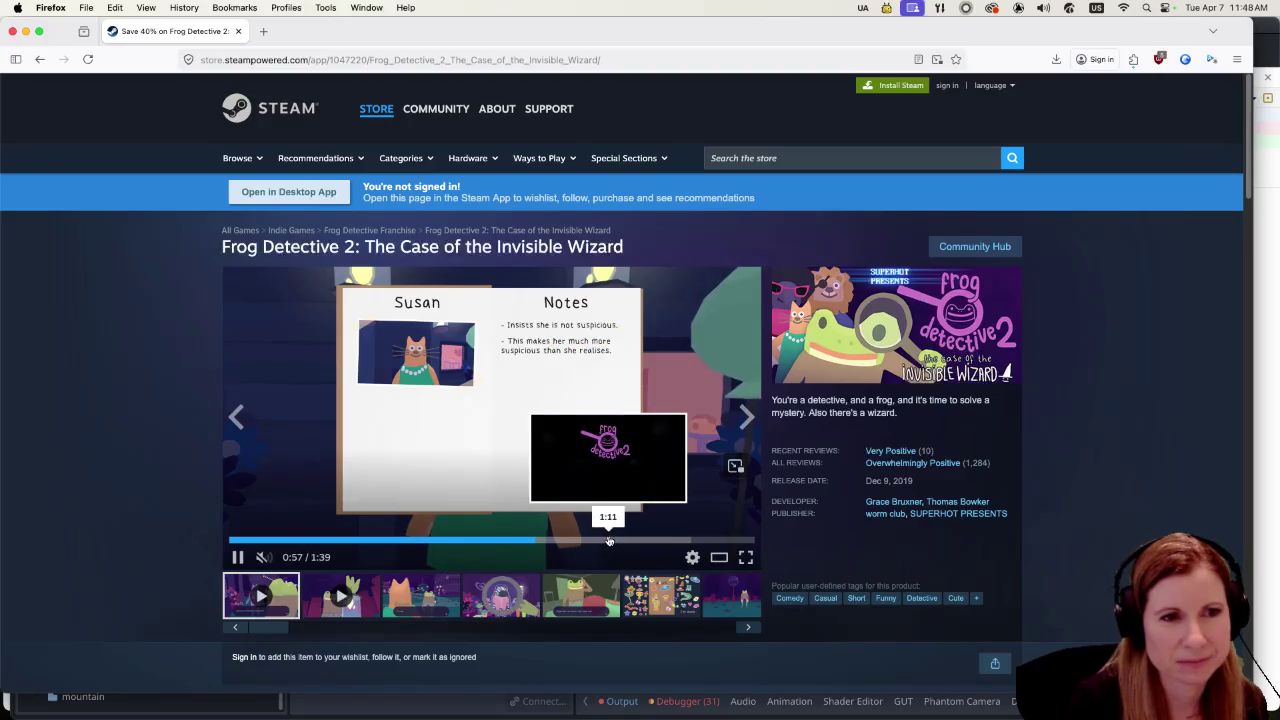
Skip the Frog Detective 2 trailer ahead to about 1:23
left_click(663, 538)
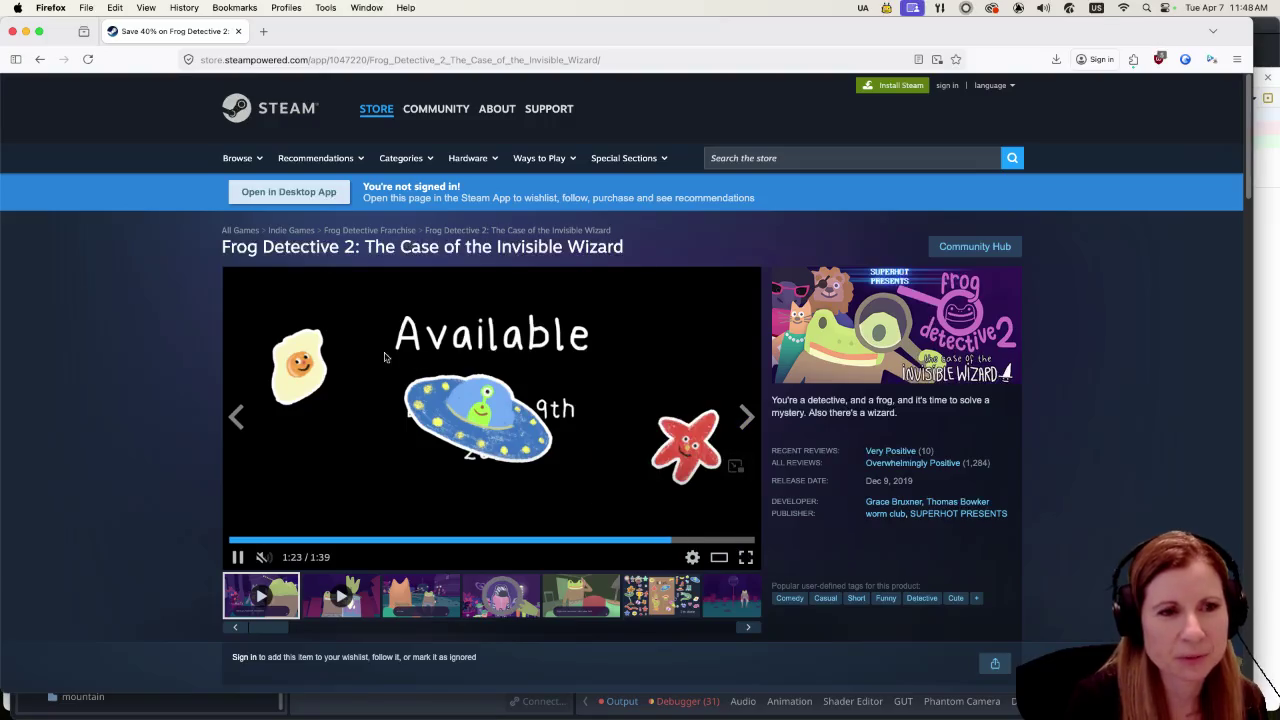
Jump the trailer near its end and browse forward through the gallery screenshots
left_click(726, 541)
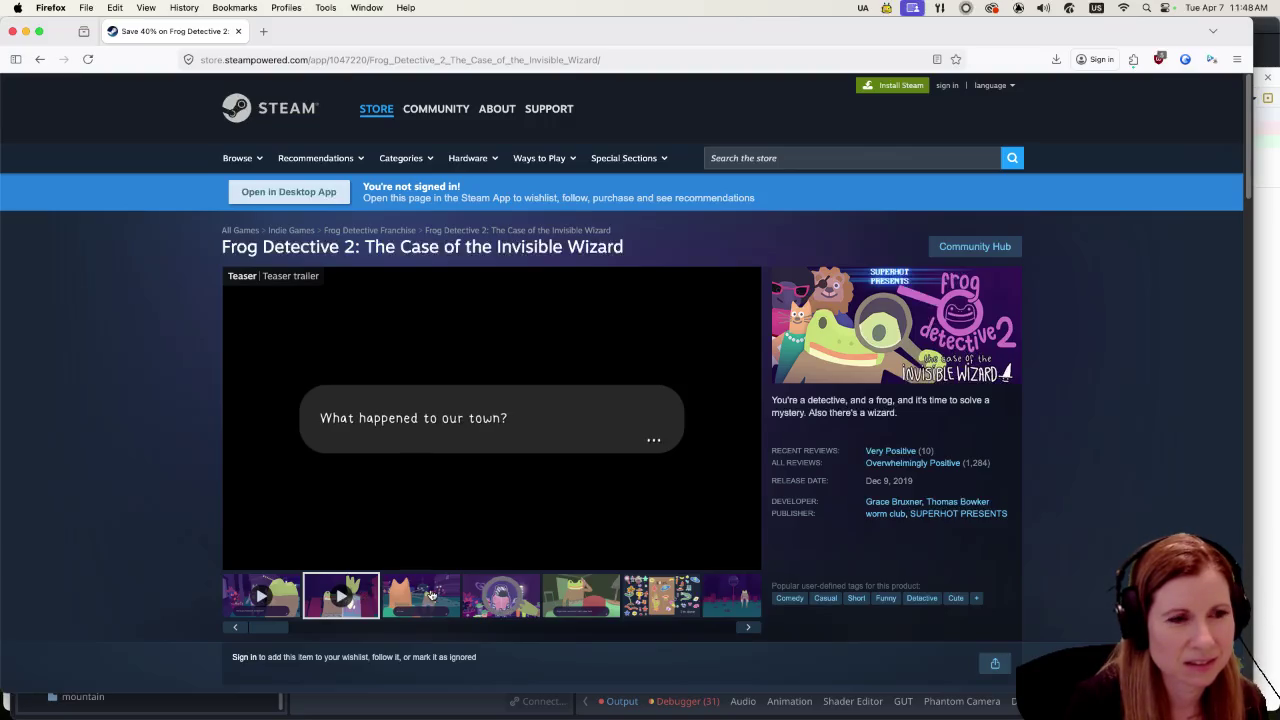
left_click(431, 595)
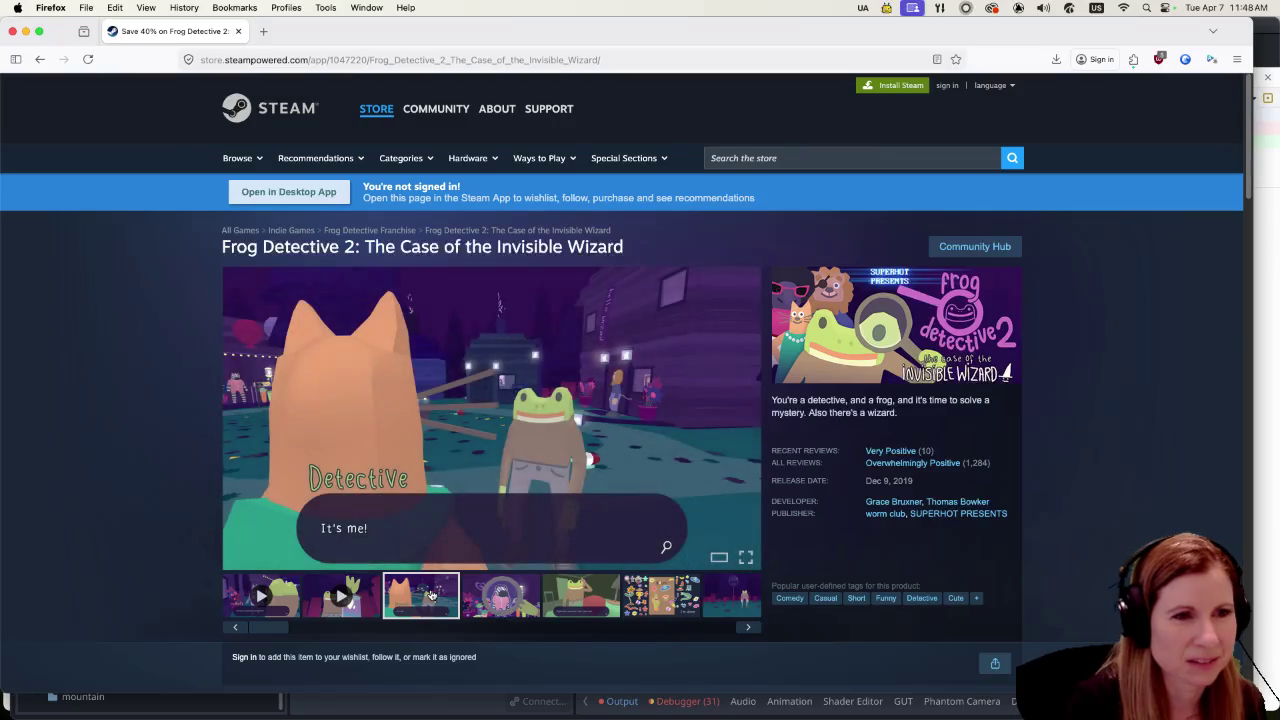
left_click(492, 591)
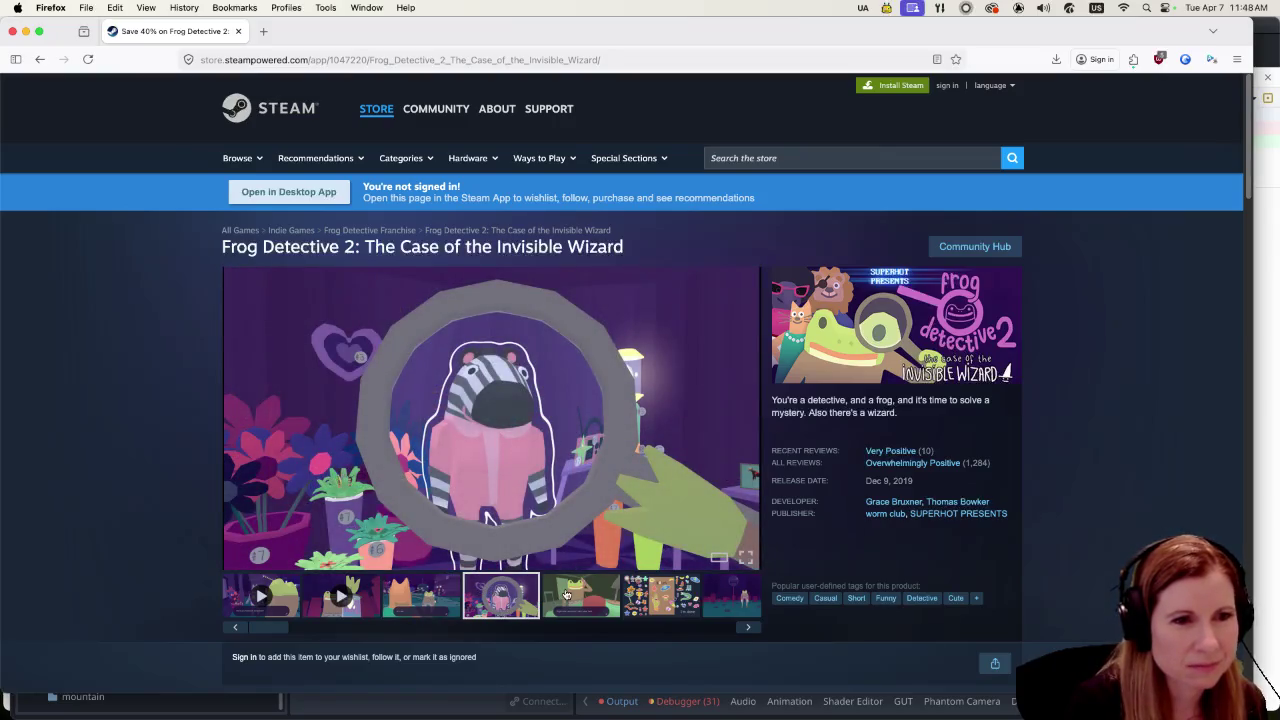
left_click(566, 595)
left_click(659, 595)
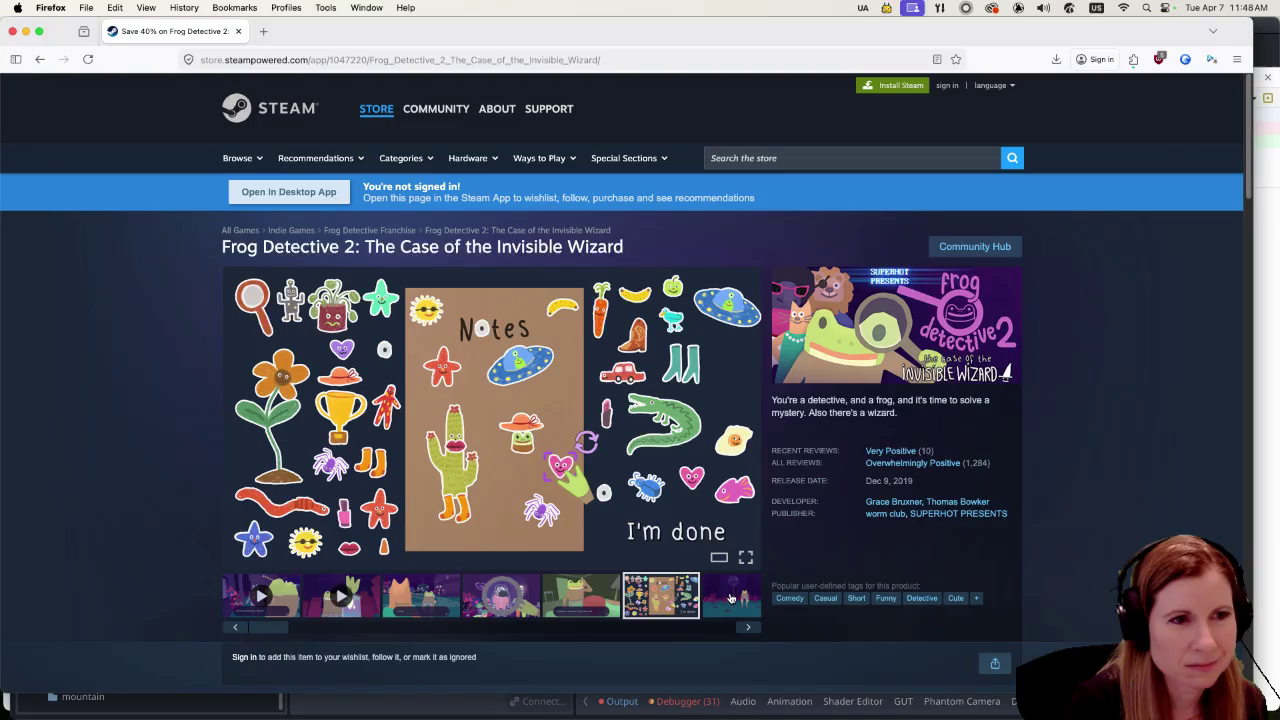
left_click(730, 598)
left_click(670, 604)
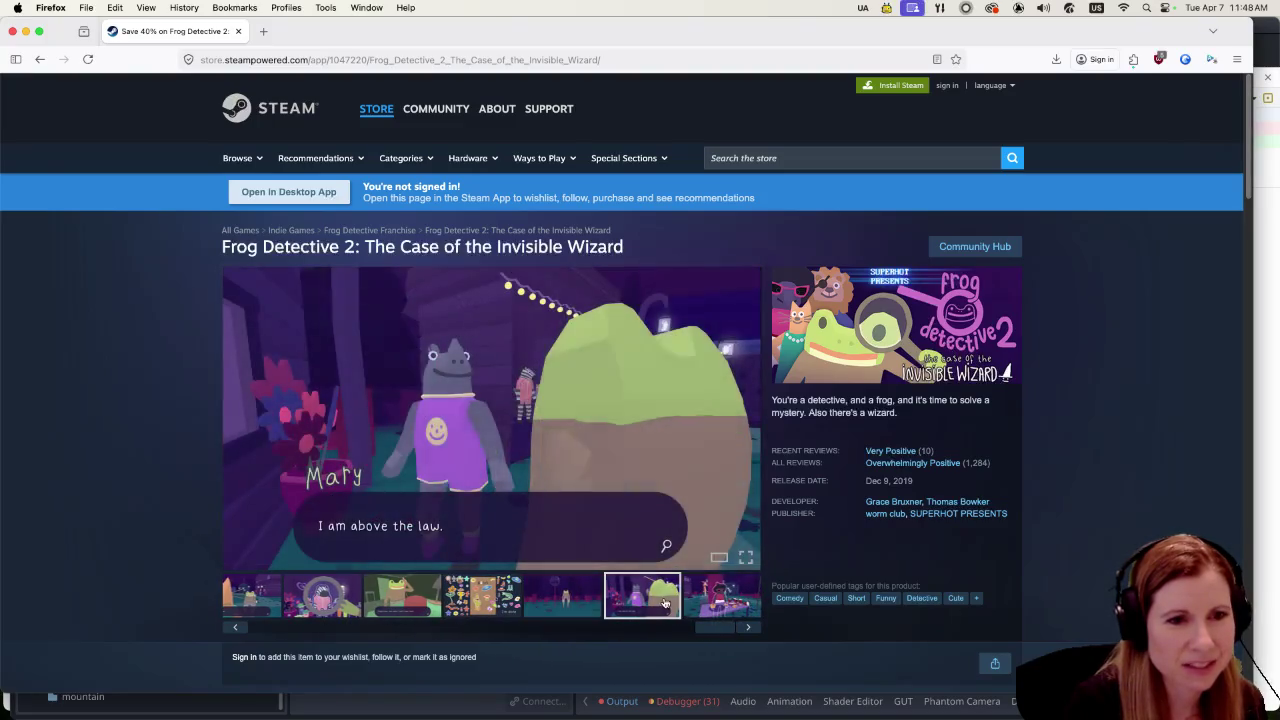
left_click(722, 595)
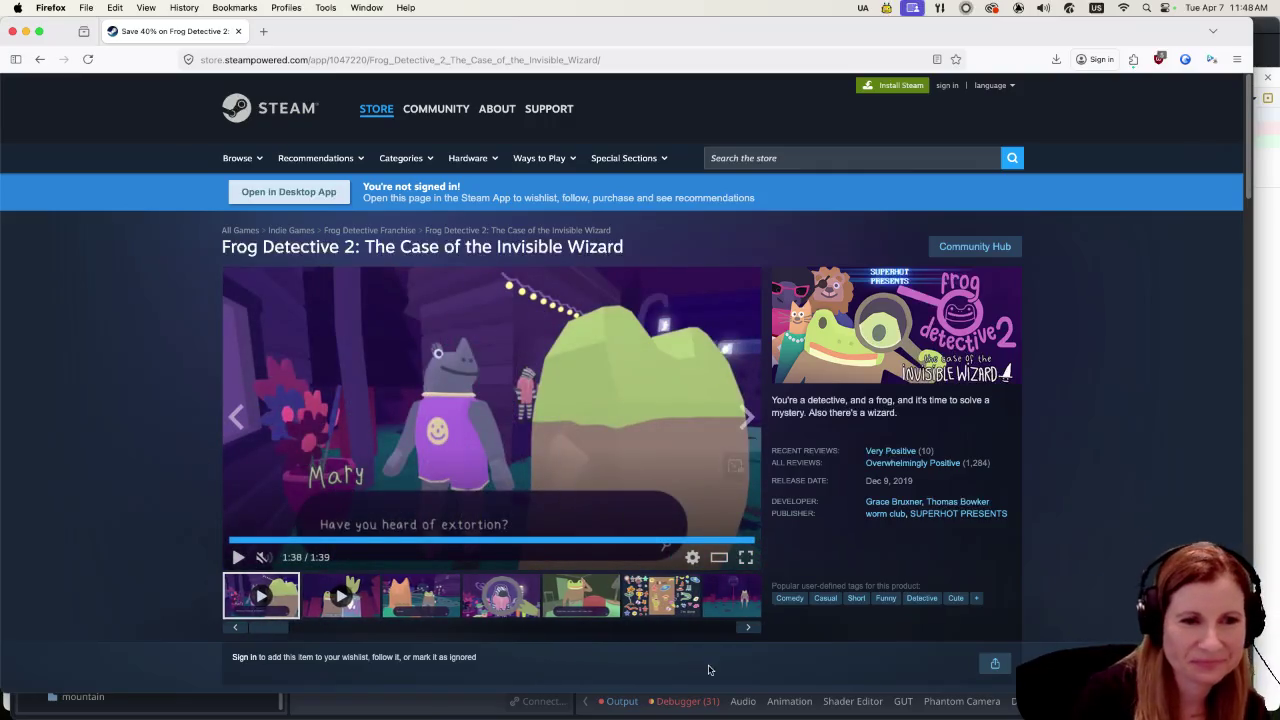
left_click(726, 600)
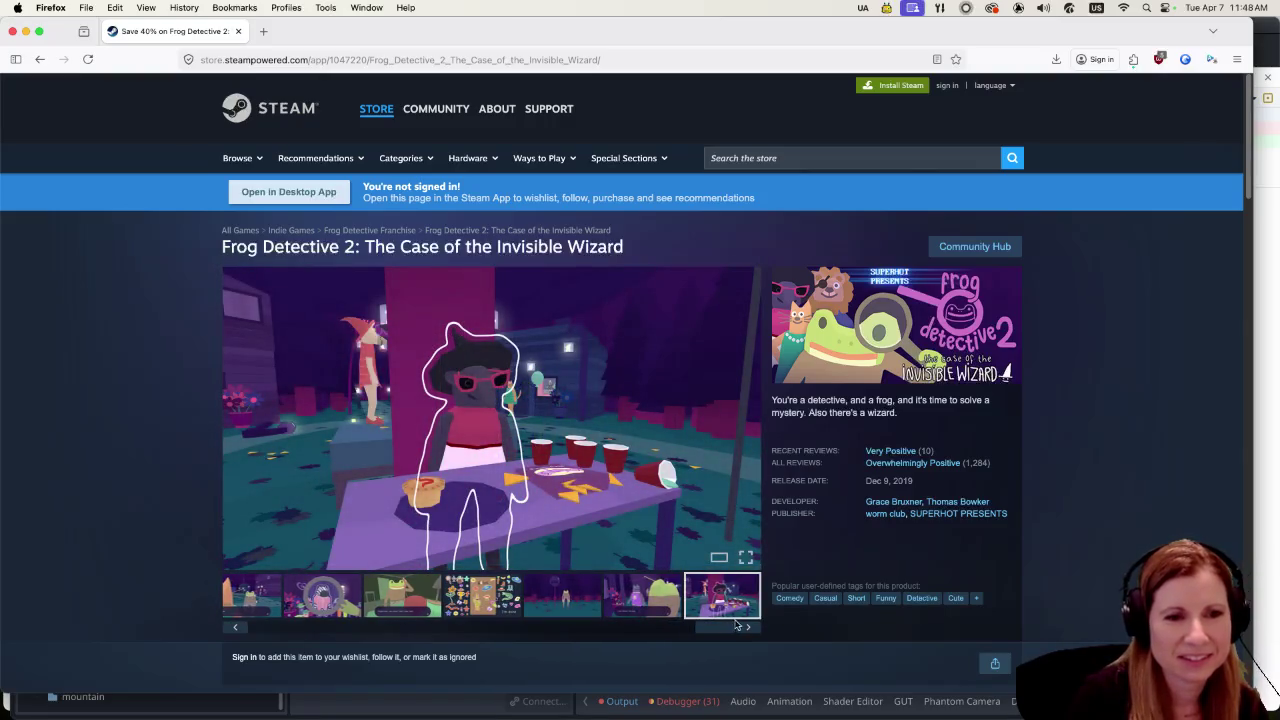
Return to the trailer, then scroll the thumbnail strip to the last screenshot
left_click(742, 628)
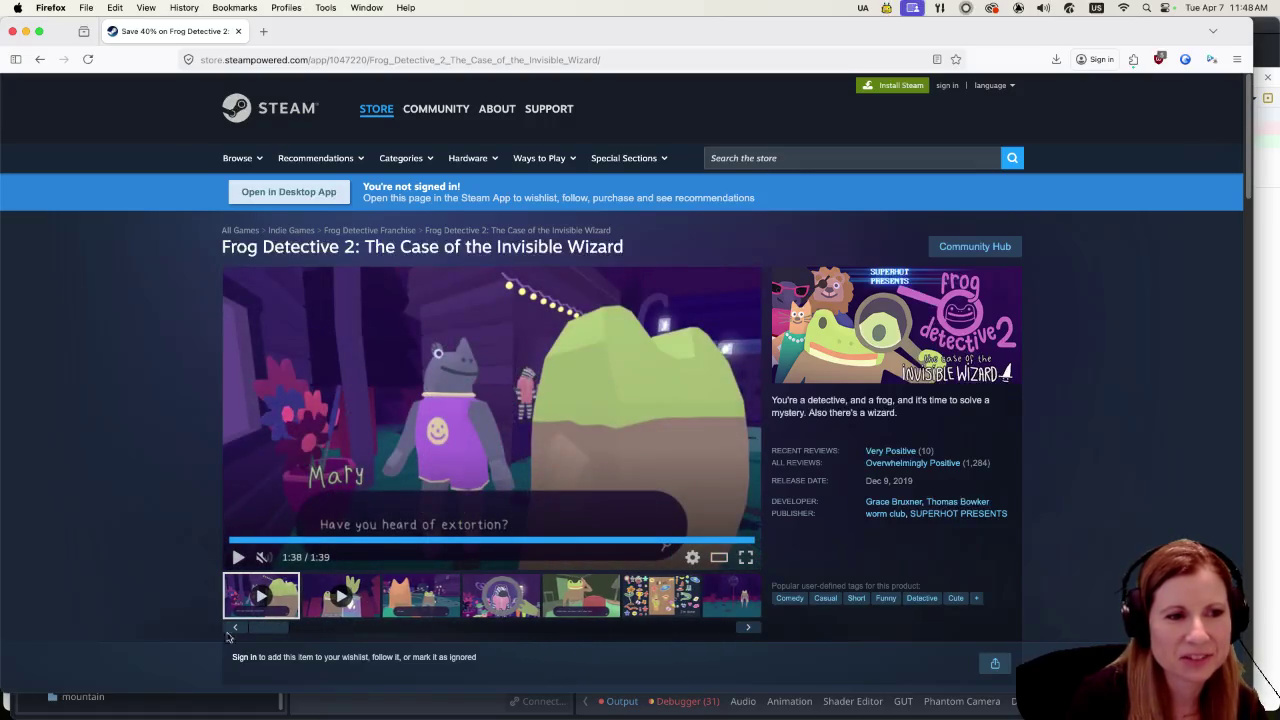
left_click_drag(277, 634, 705, 627)
left_click(712, 594)
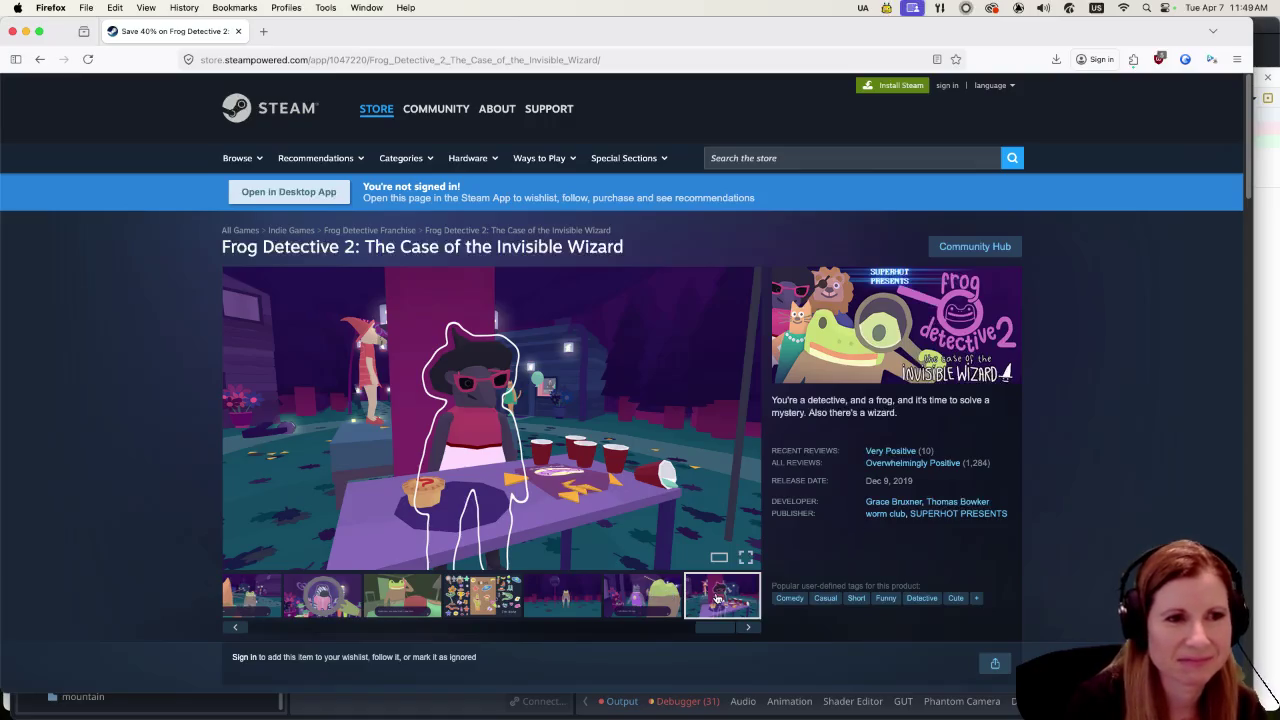
left_click(713, 596)
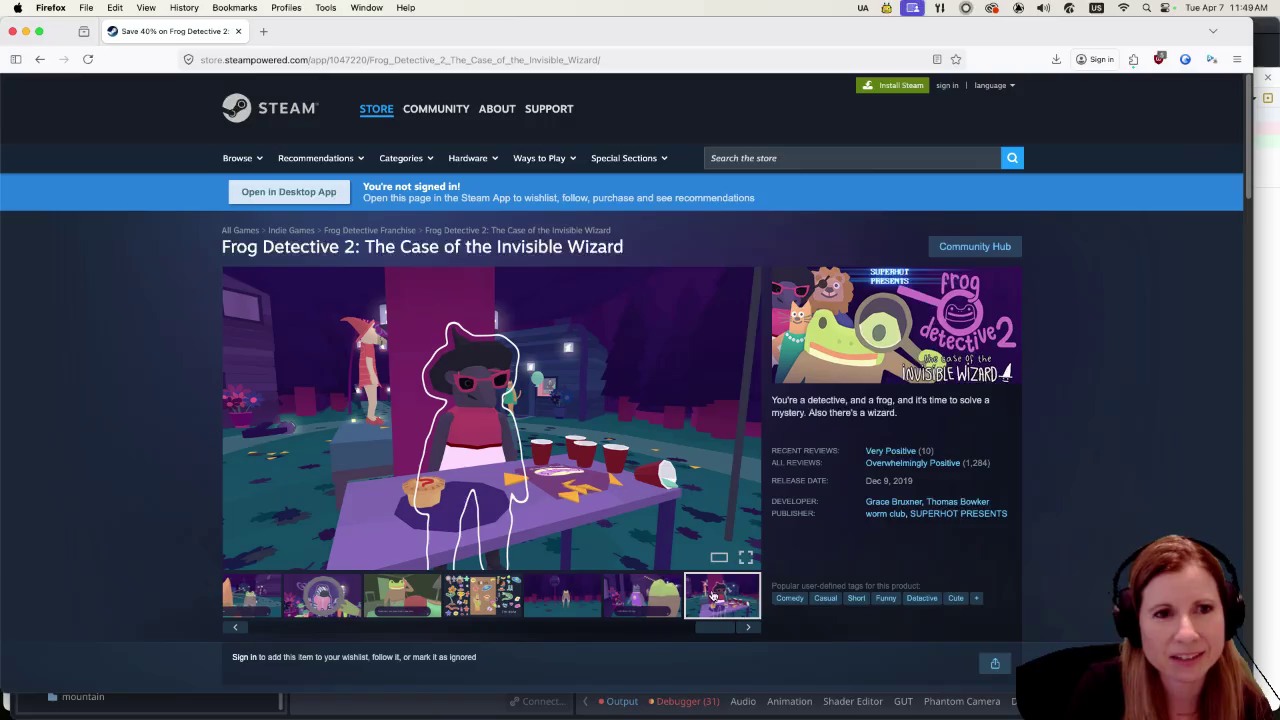
Step back through the screenshots to the first one and scroll the thumbnails back to the start
left_click(646, 609)
left_click(577, 610)
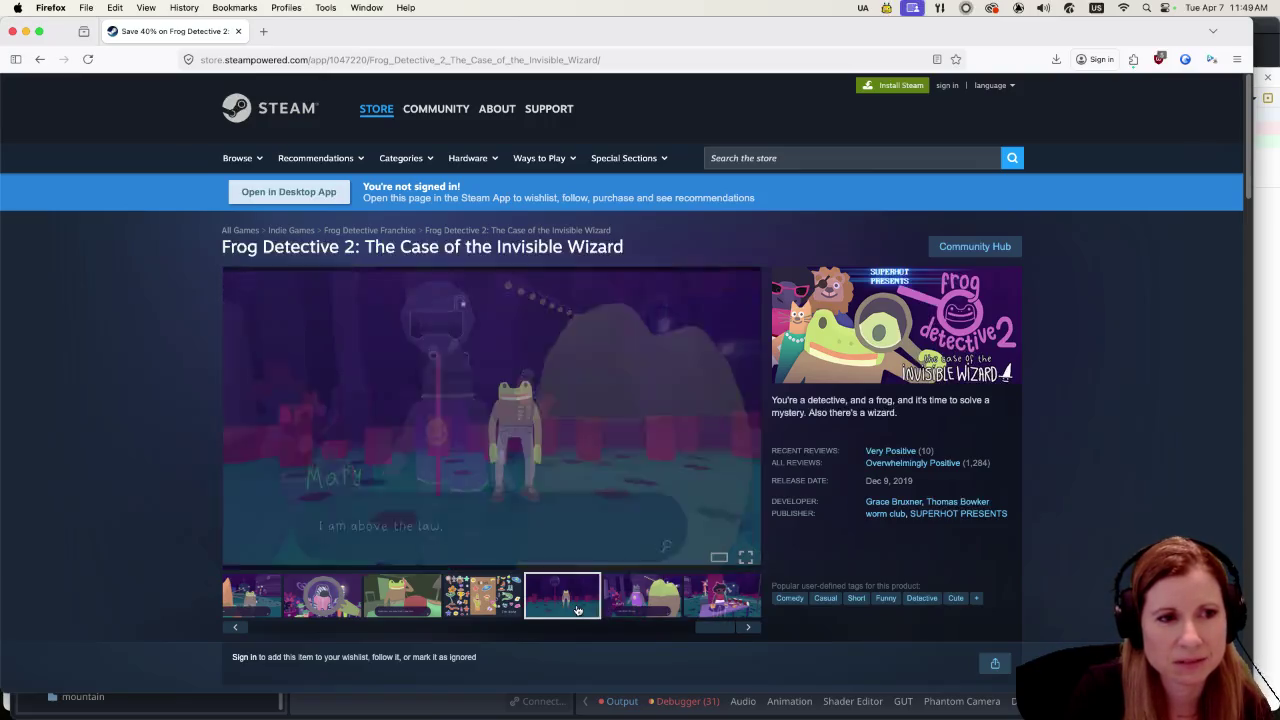
left_click(486, 606)
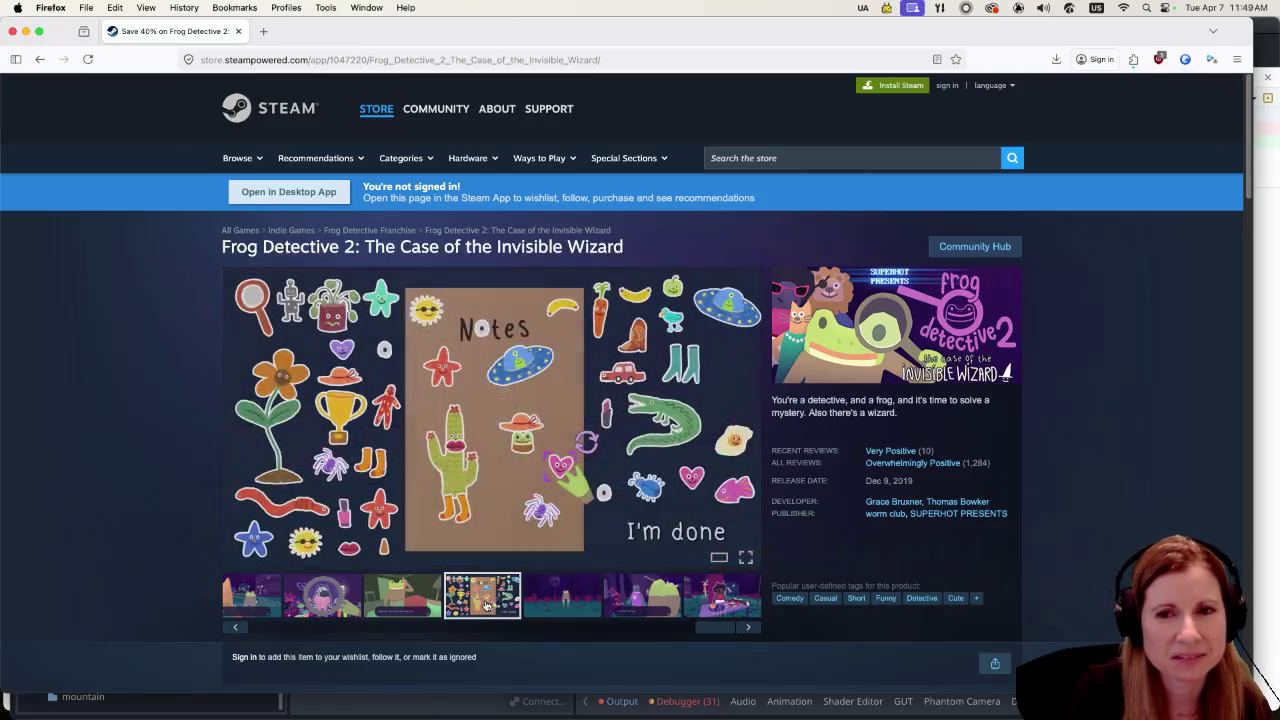
left_click(395, 612)
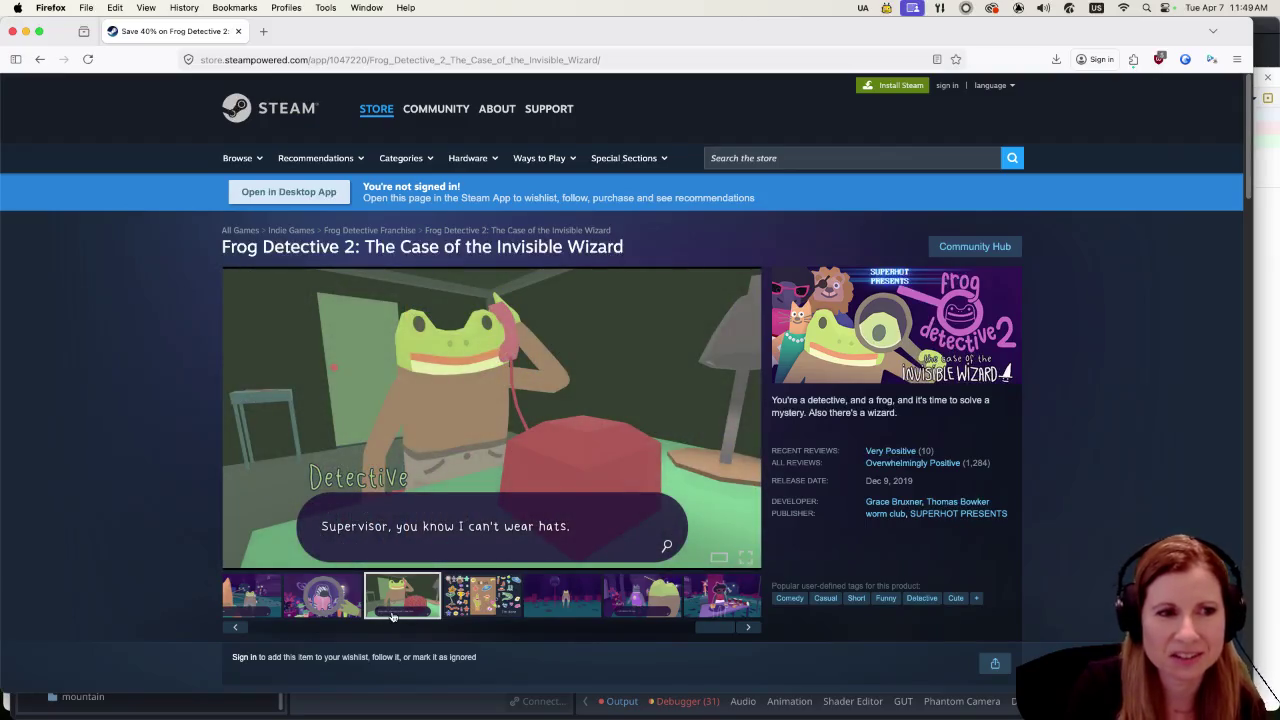
left_click(324, 605)
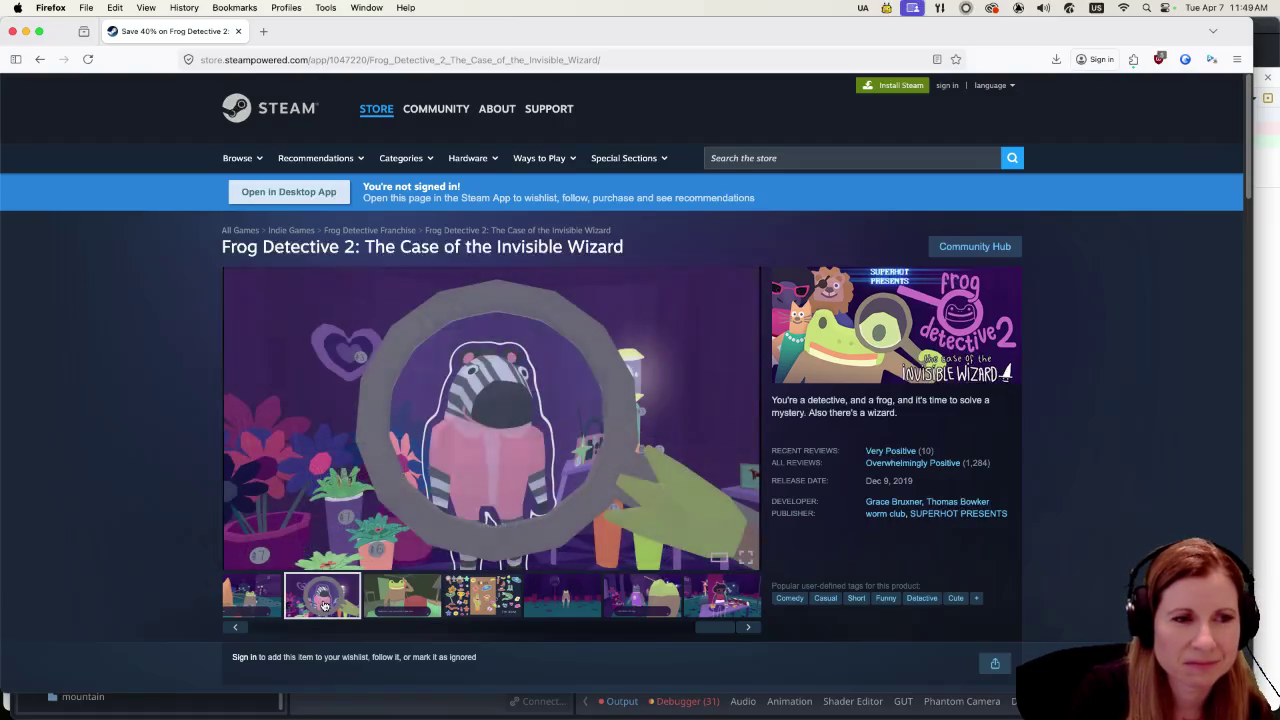
left_click(258, 601)
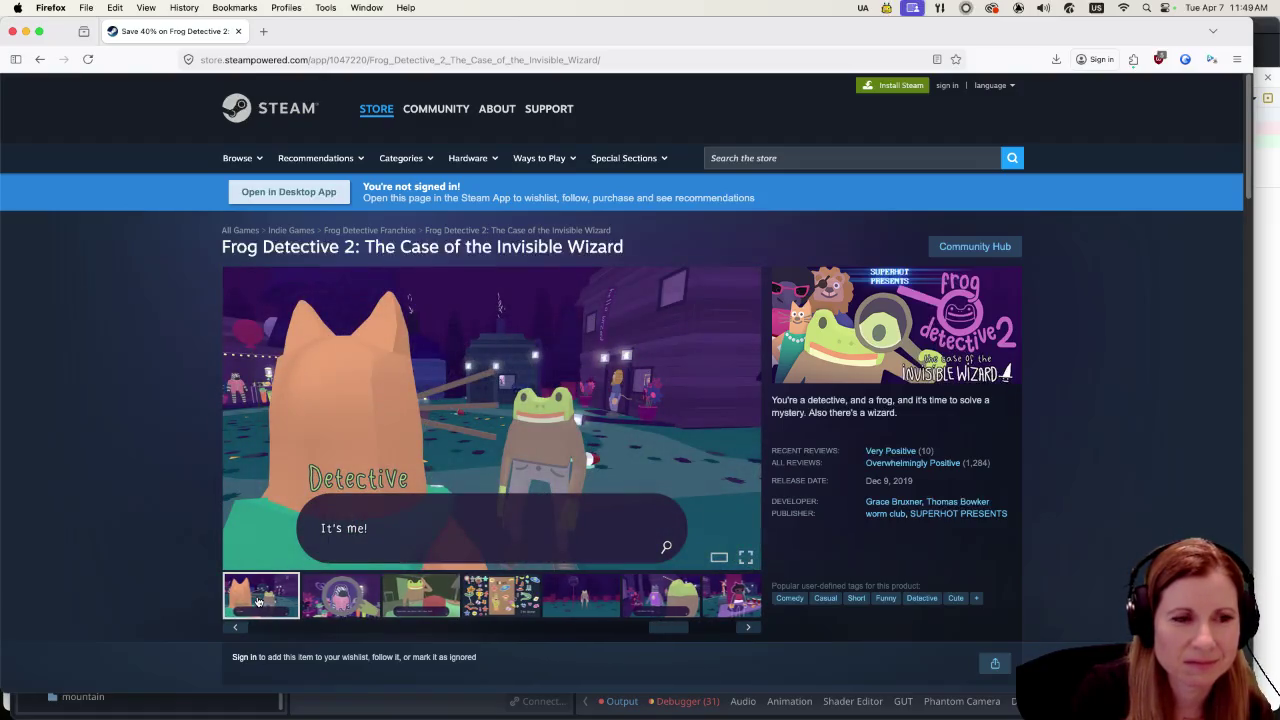
left_click_drag(669, 627, 269, 627)
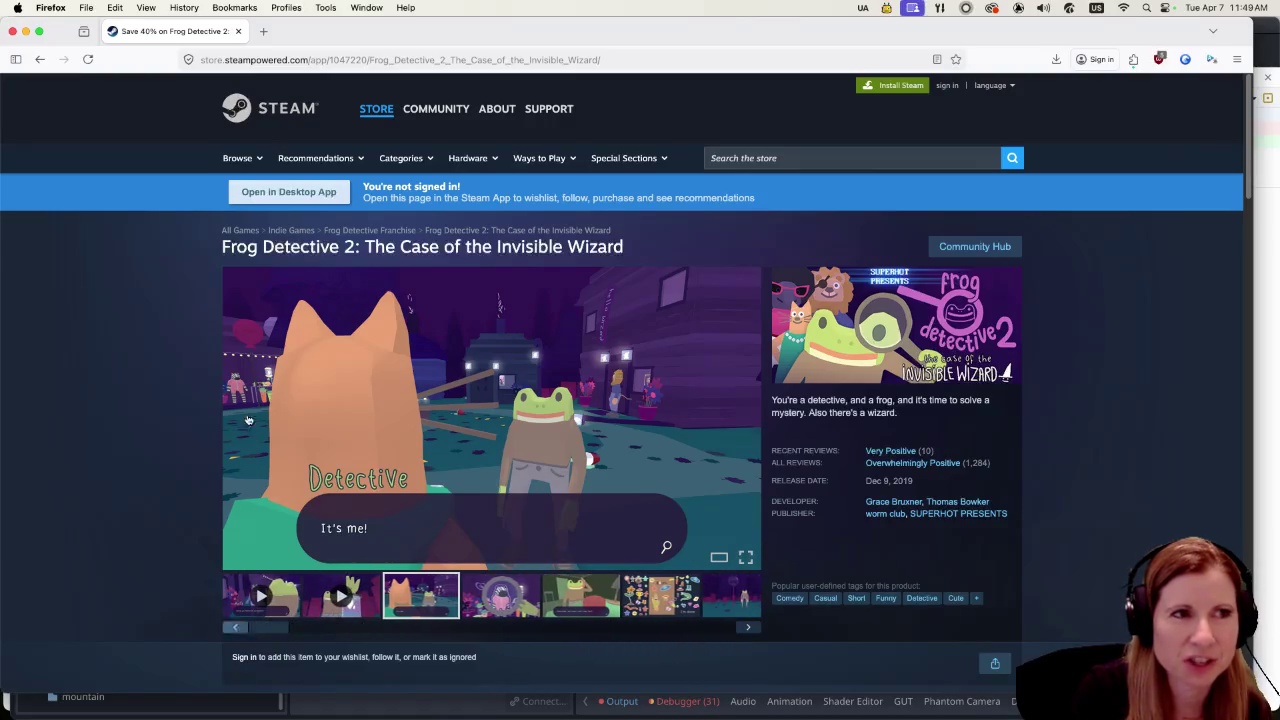
key("super+Tab")
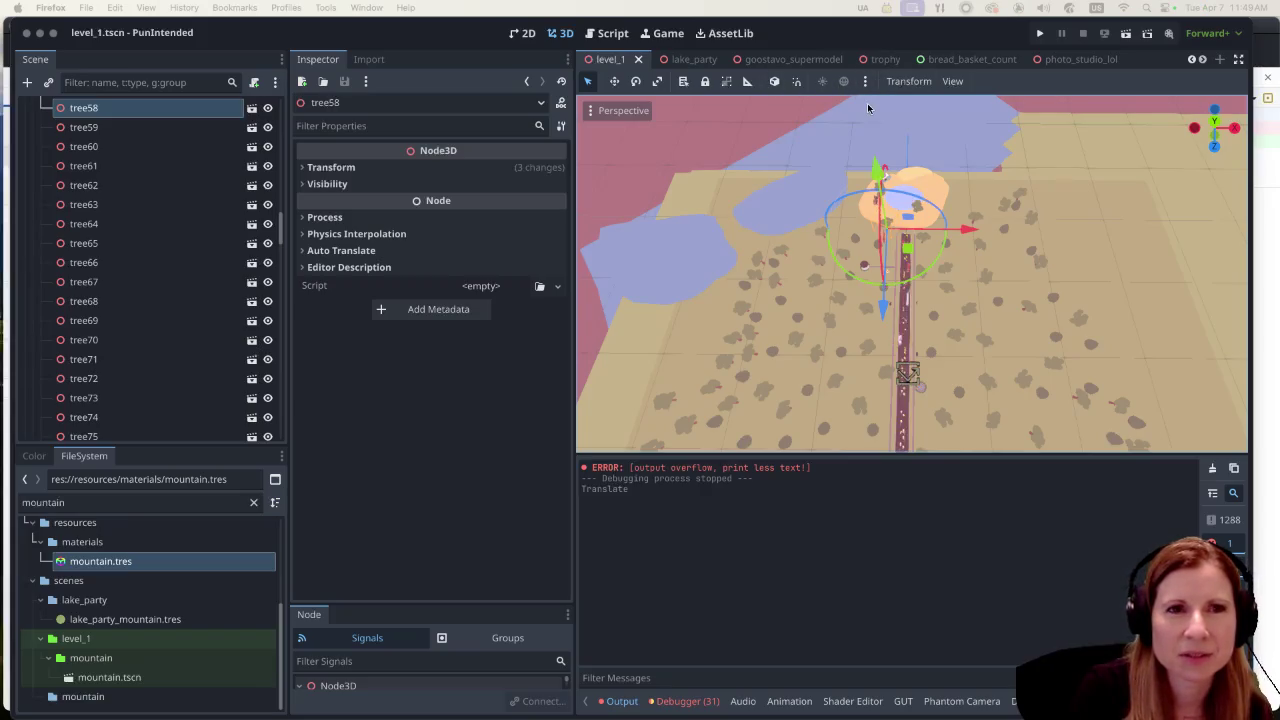
Run PunIntended, start from the main menu, and talk to the horse shopkeeper
left_click(1040, 34)
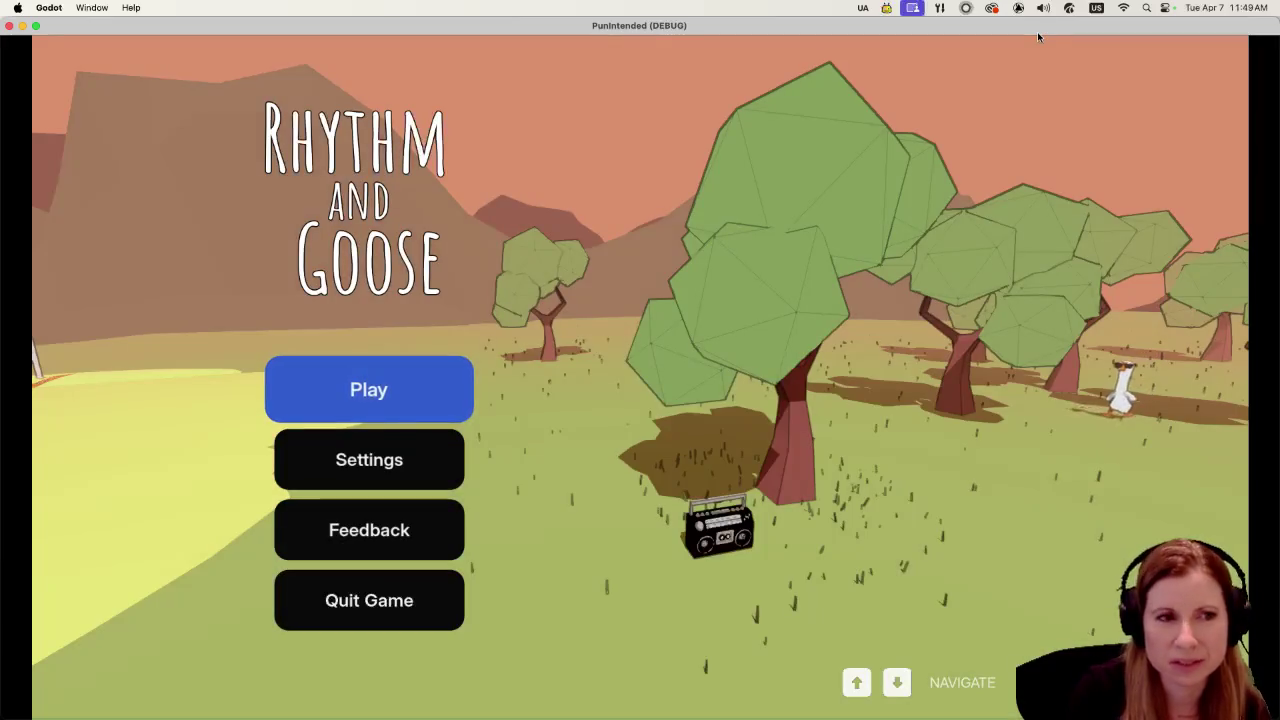
key("Return")
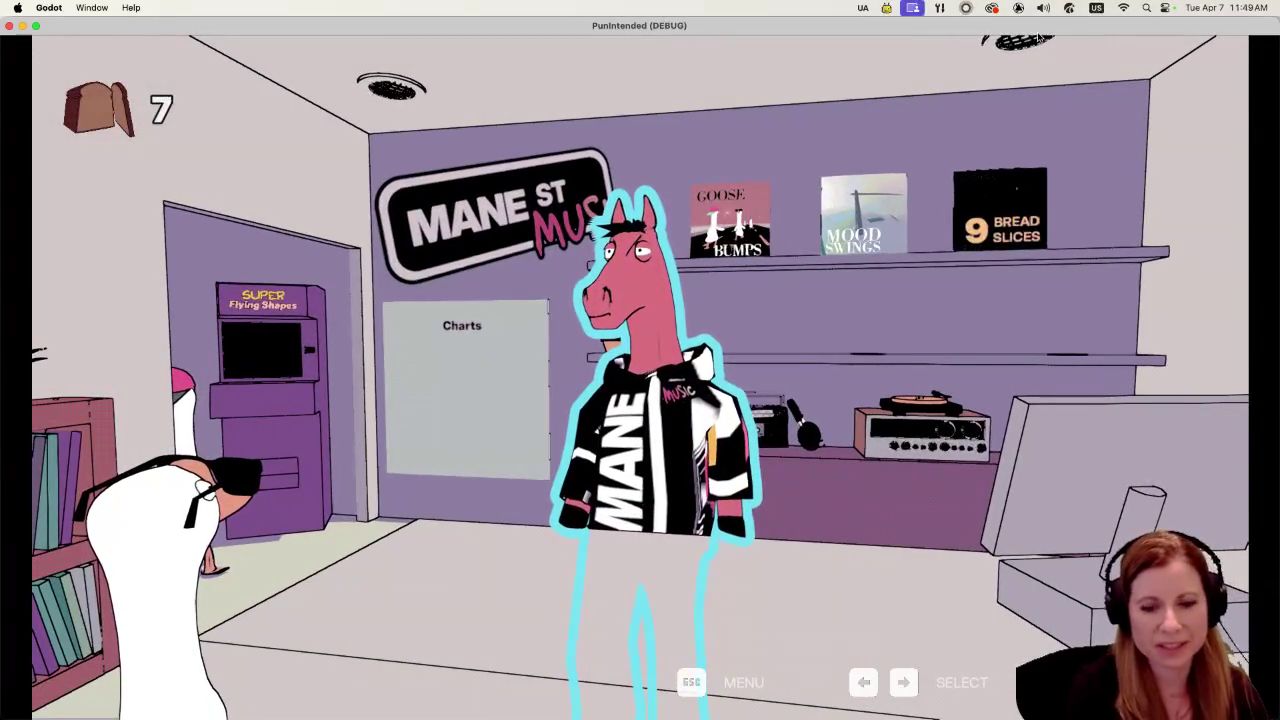
key("Return")
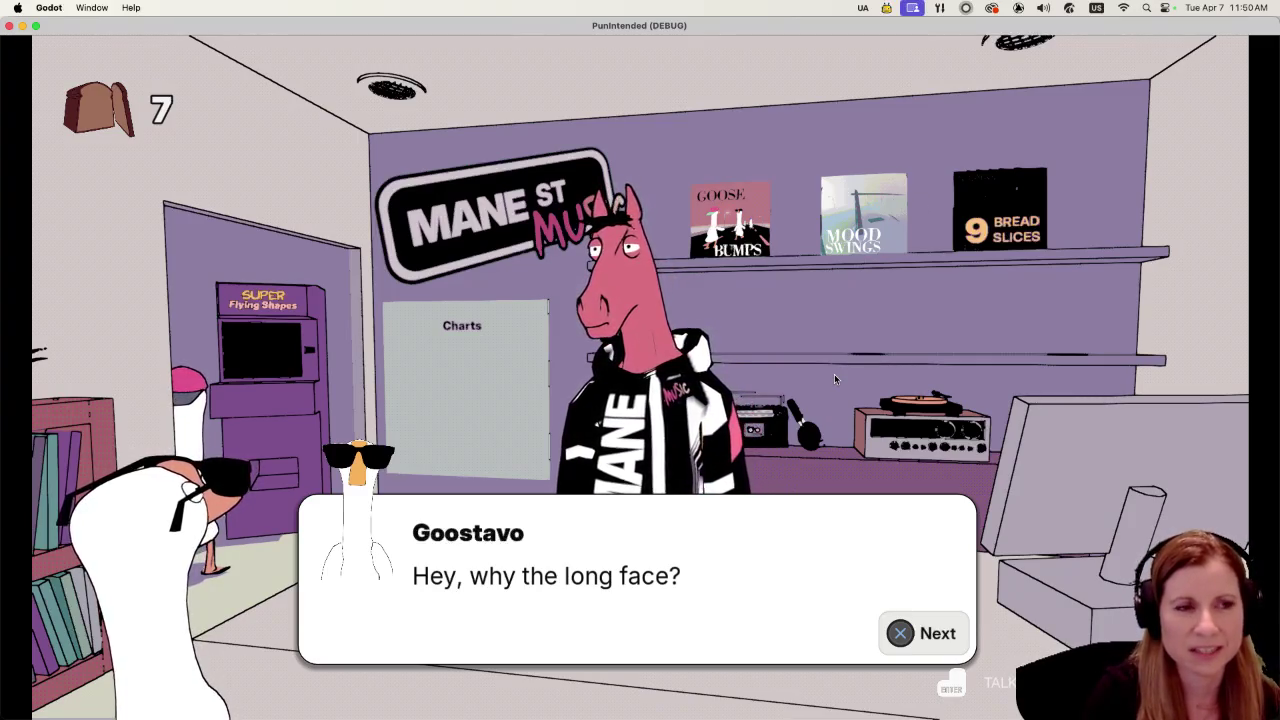
Advance through Charlie's replies, the deal and bread offer, and refusal until the dialogue closes
key("space")
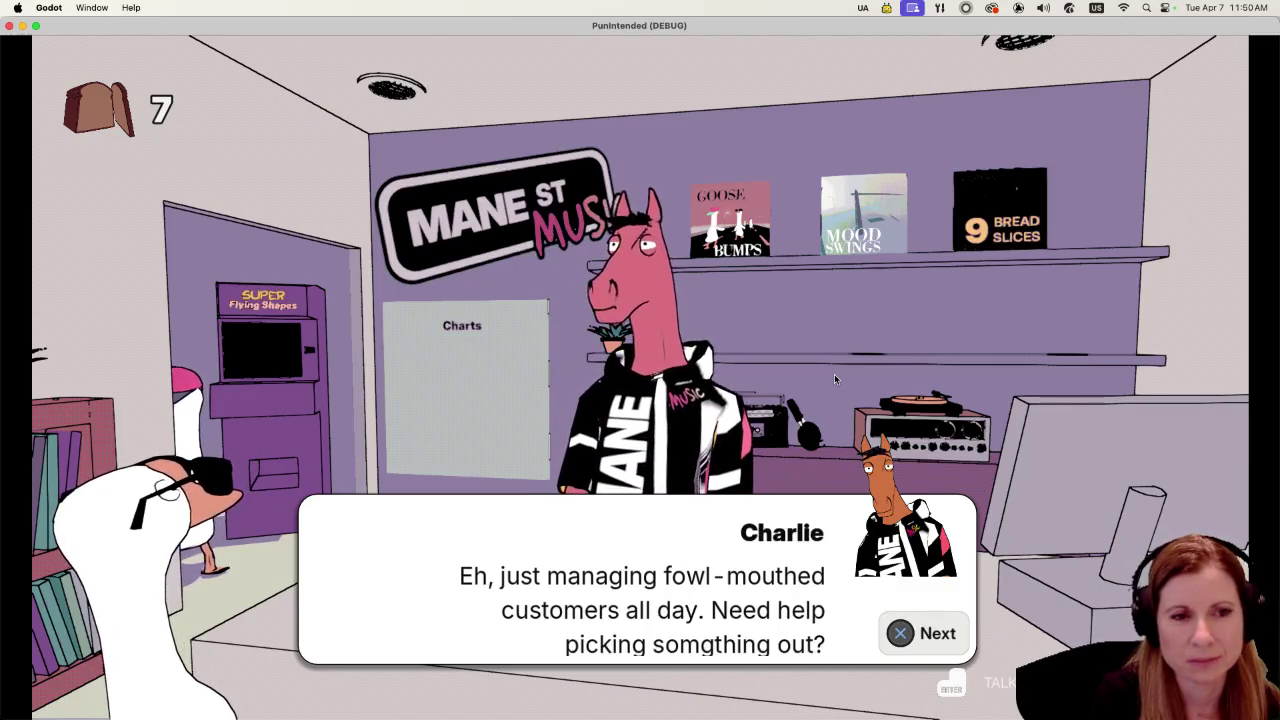
key("space")
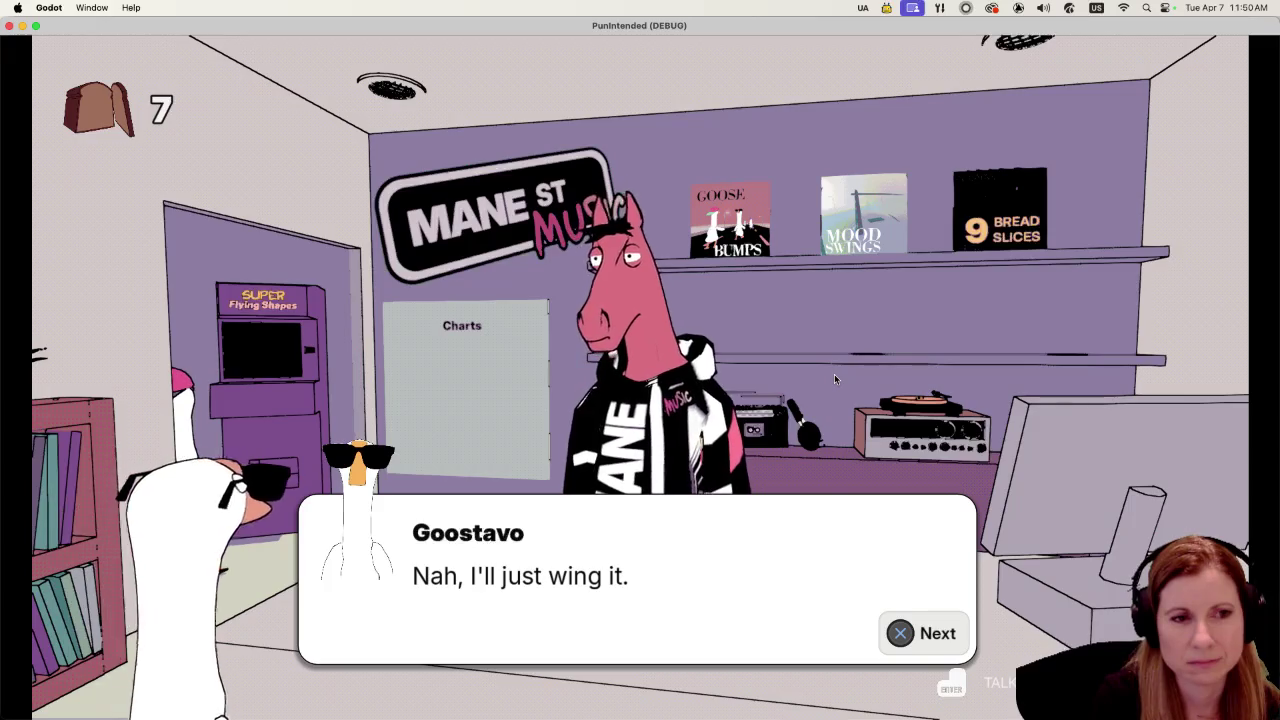
key("space")
key("space")
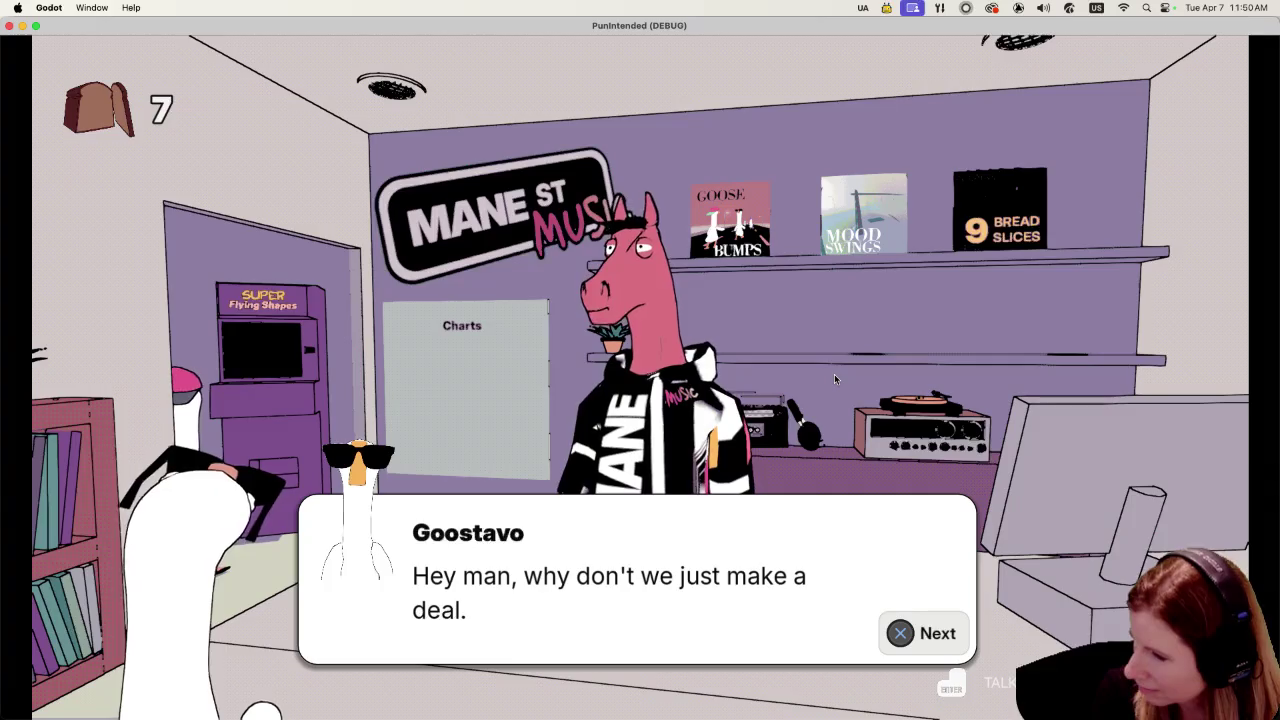
key("space")
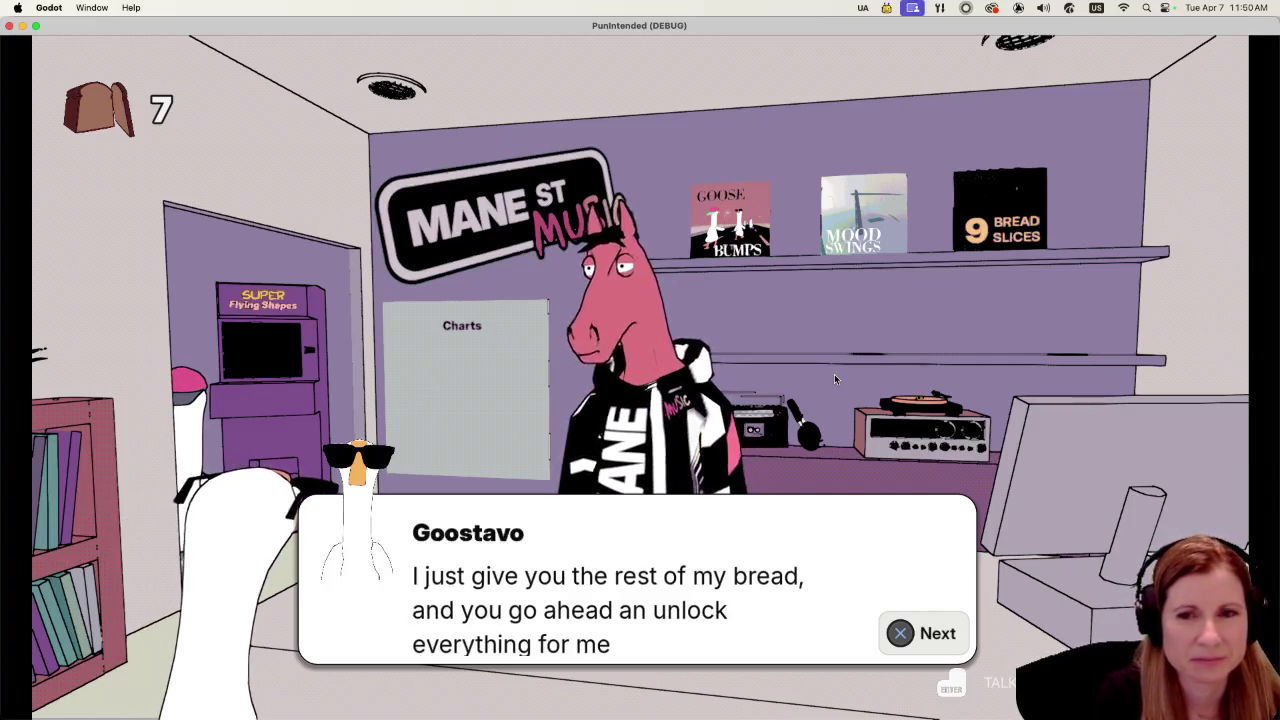
key("space")
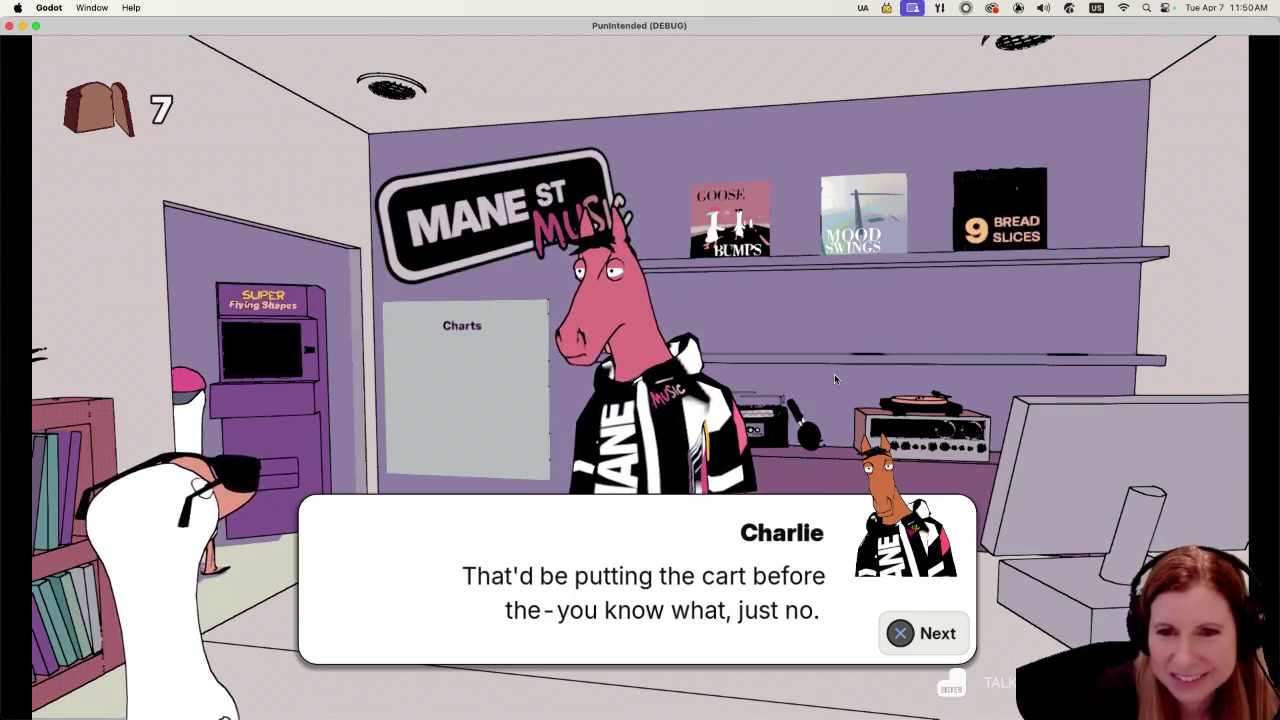
key("Return")
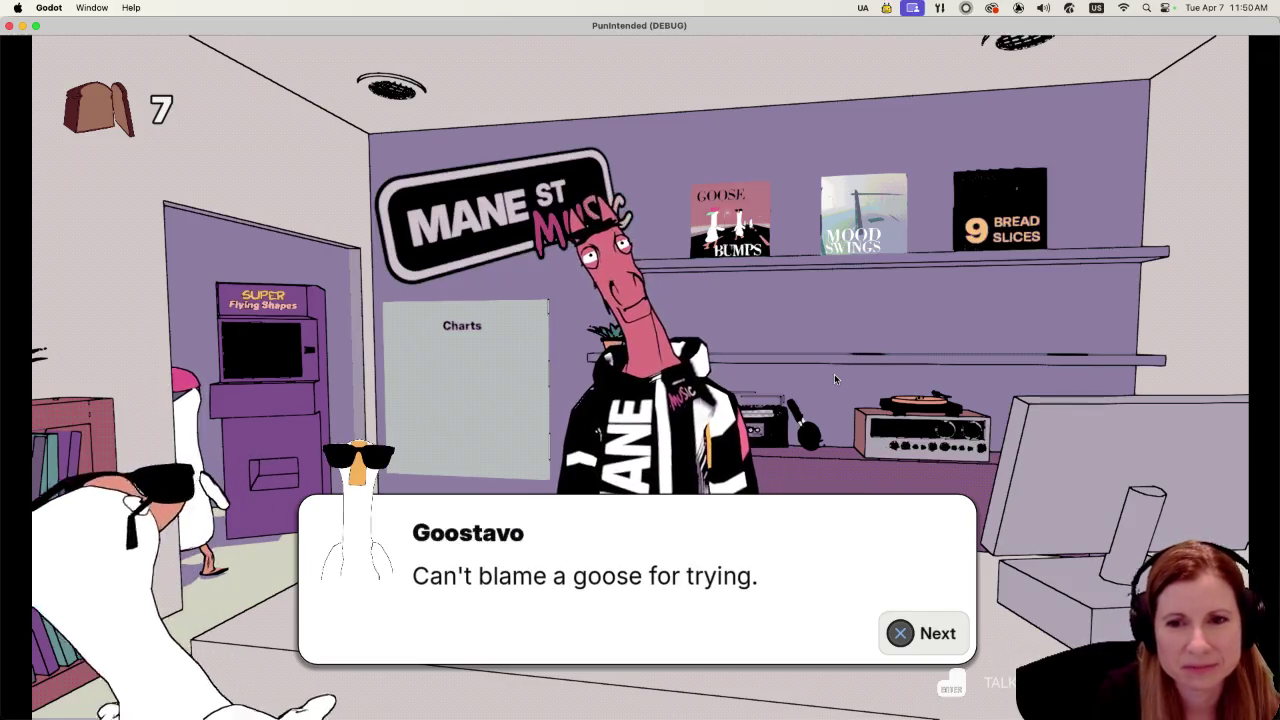
key("Return")
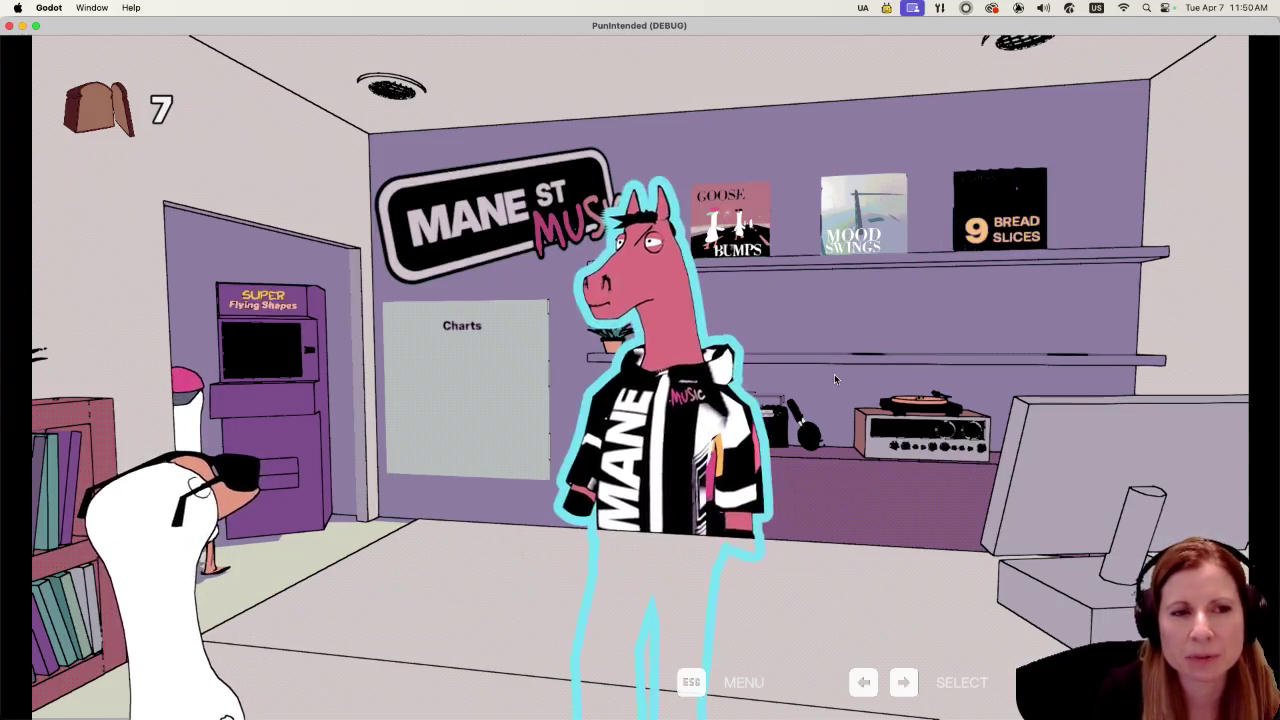
Select the Super Flying Shapes cabinet, open its minigame, then exit back to the room
key("Left")
key("Left")
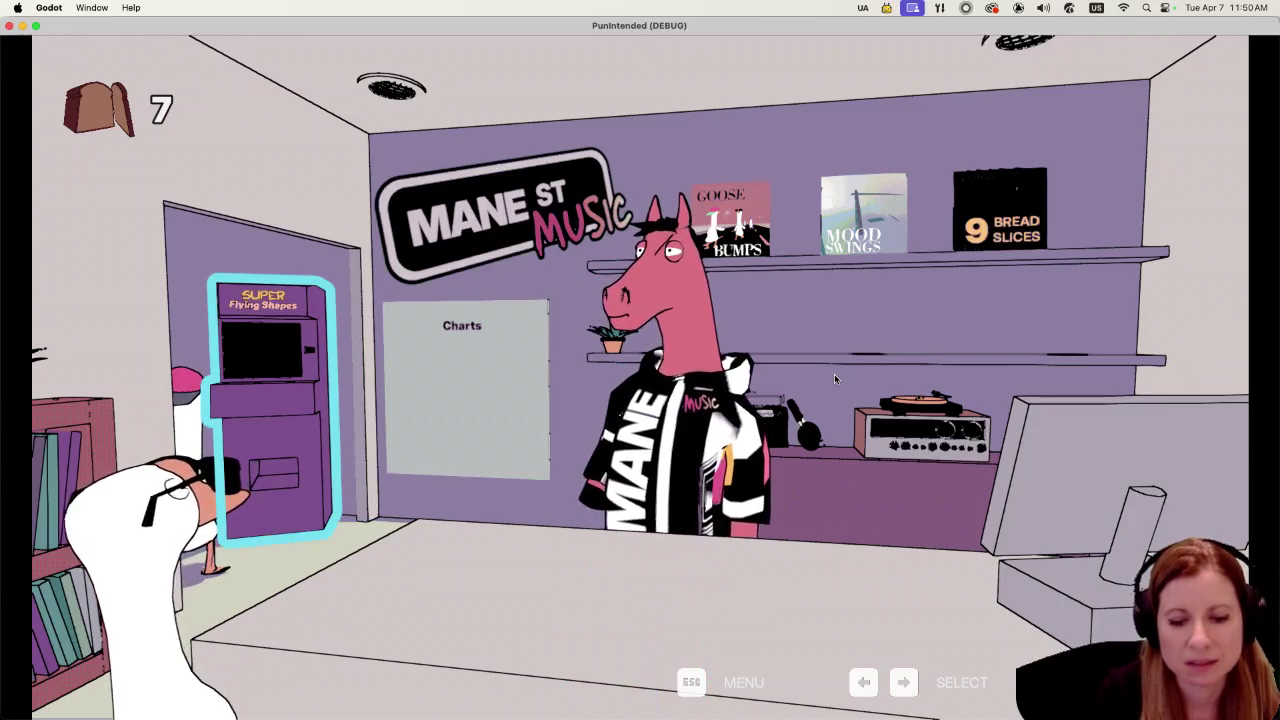
key("Return")
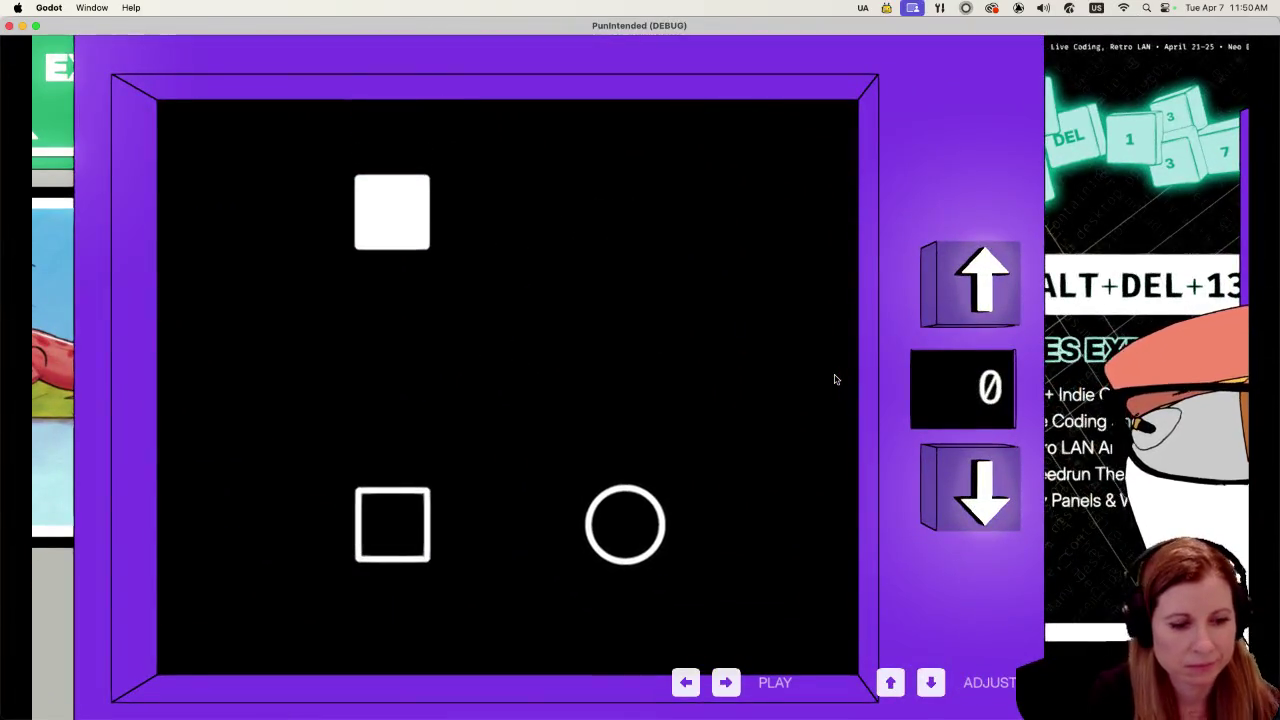
key("Escape")
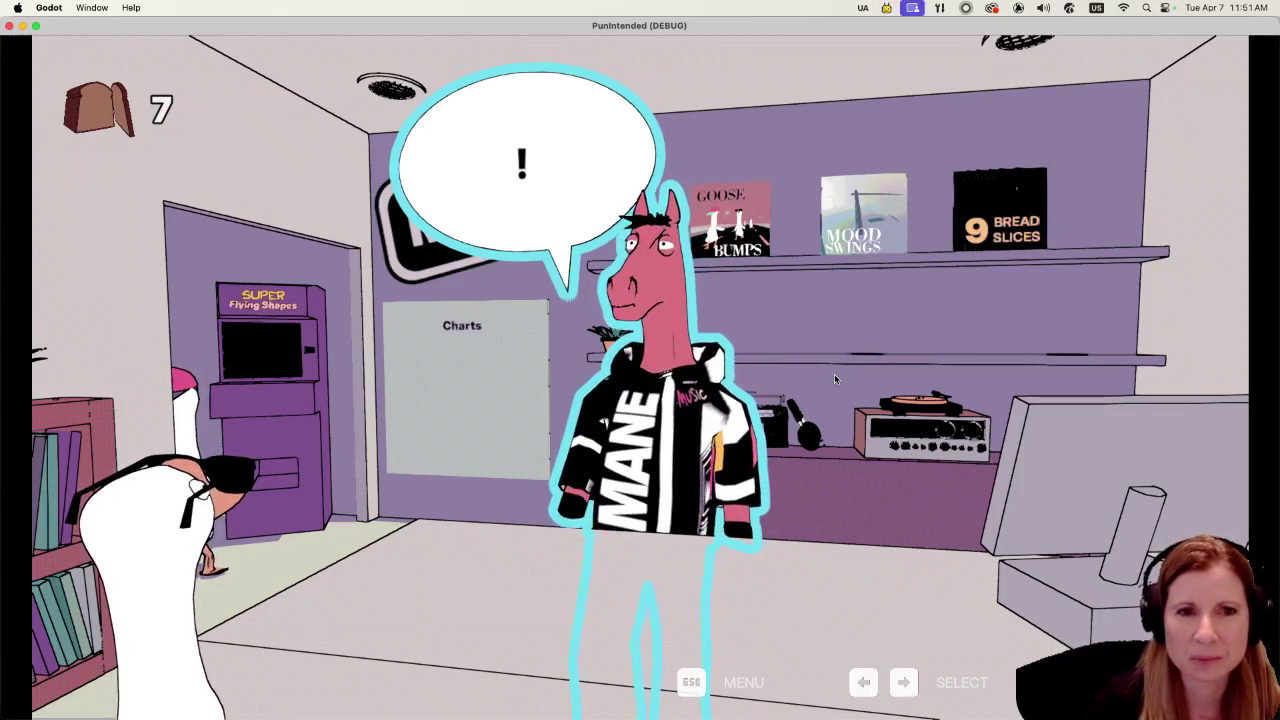
Talk to Charlie again up to Goostavo's record request, then move the game window aside
key("Return")
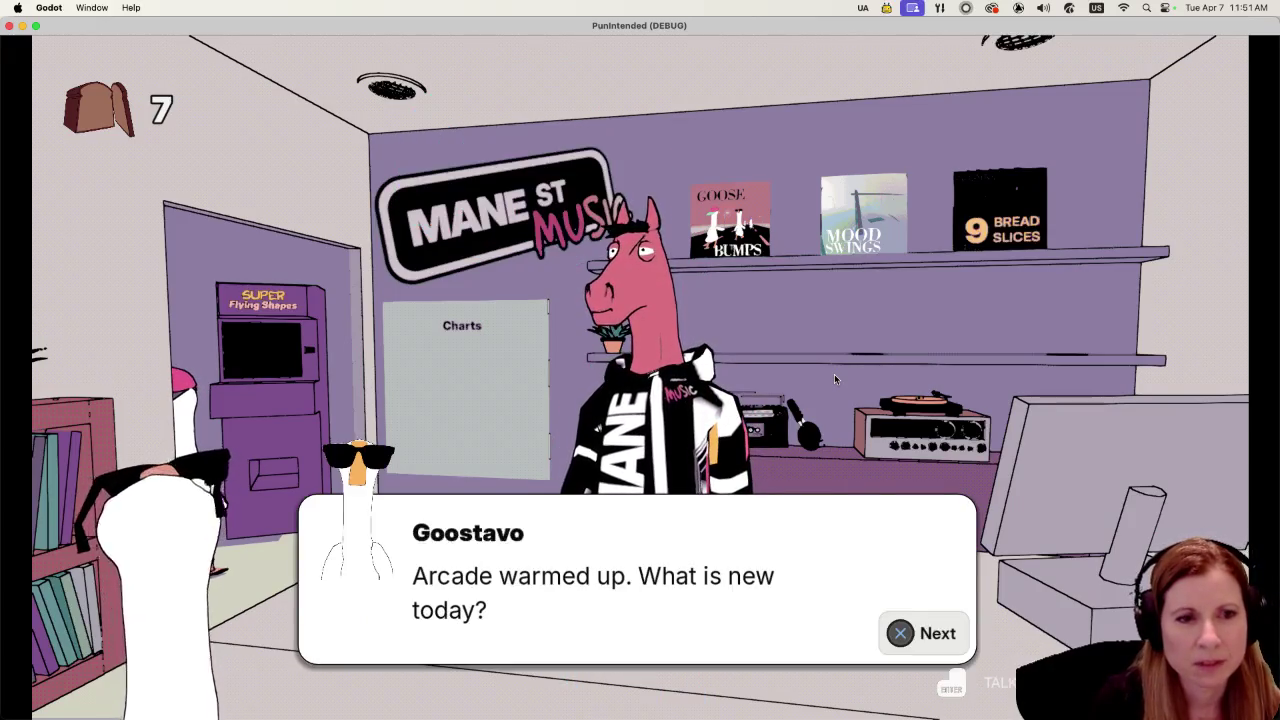
key("Return")
key("Return")
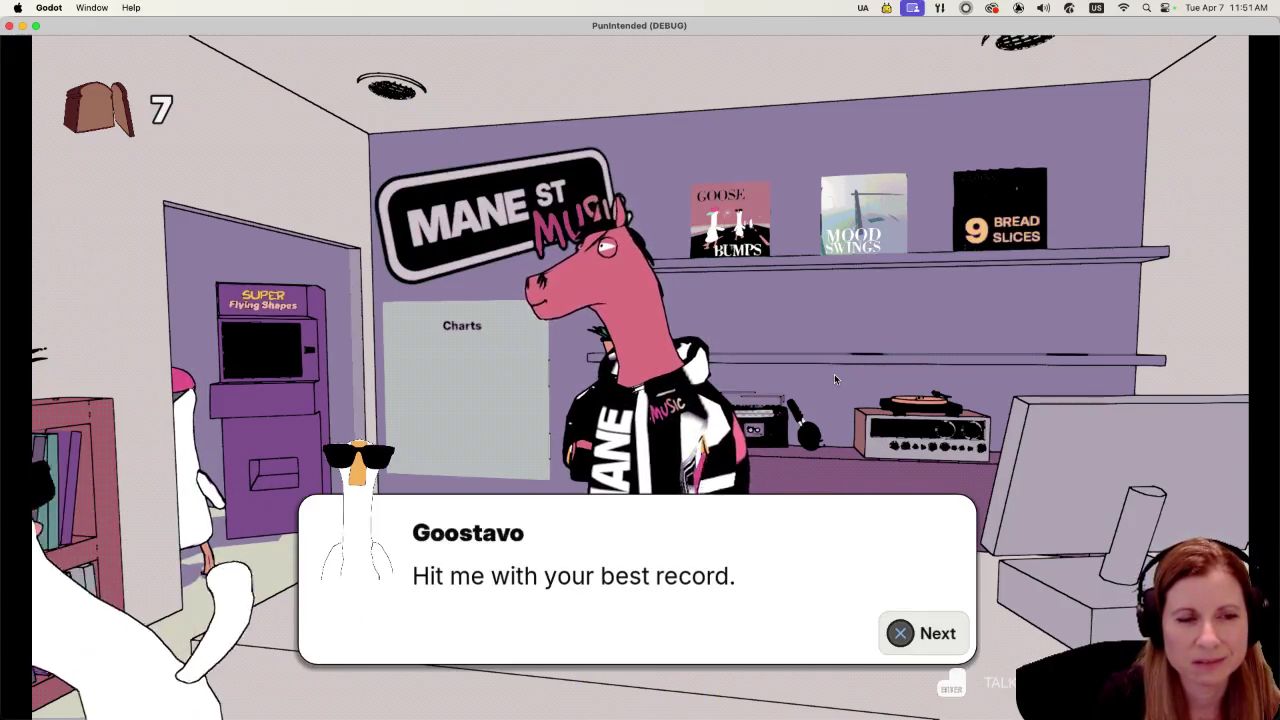
key("Return")
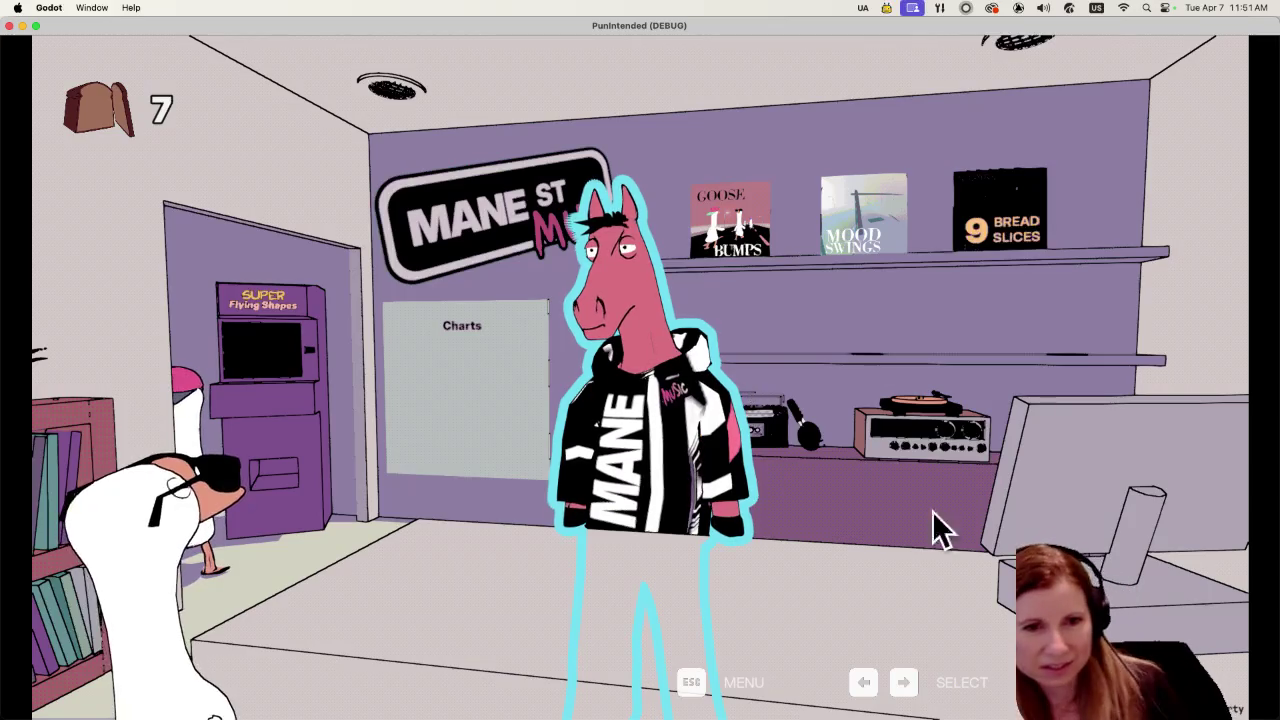
left_click_drag(711, 26, 229, 5)
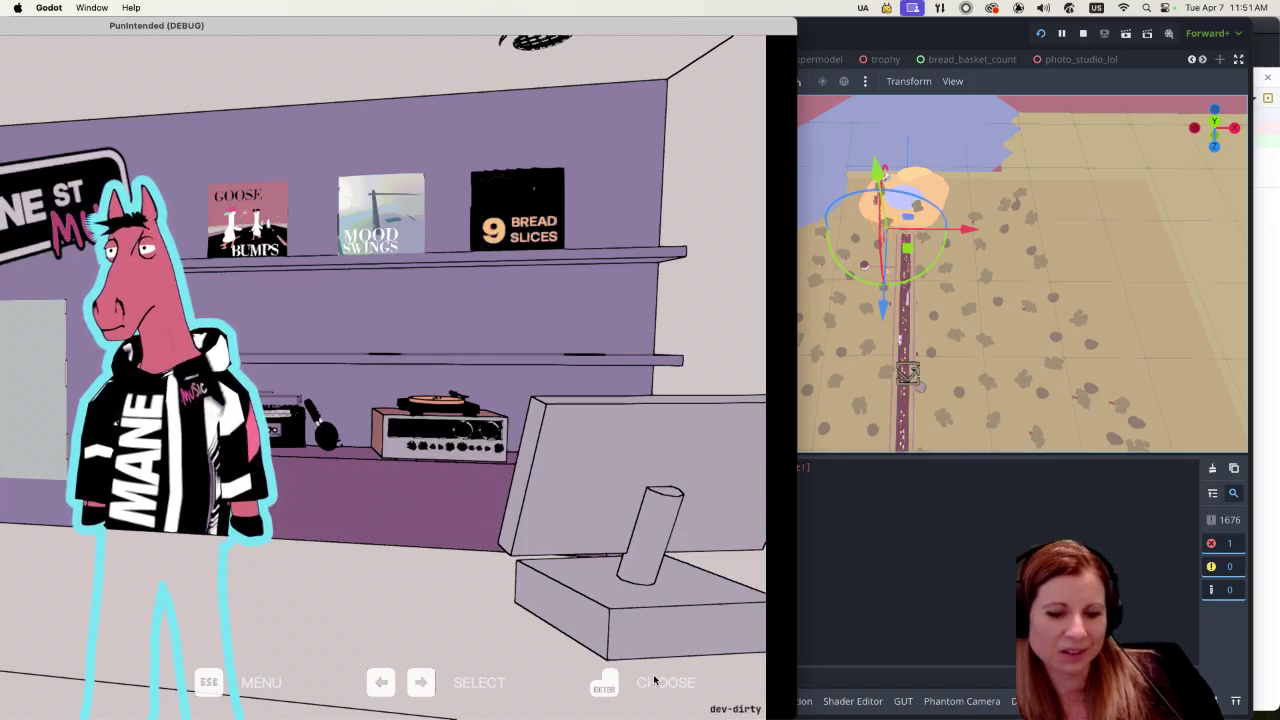
key("Return")
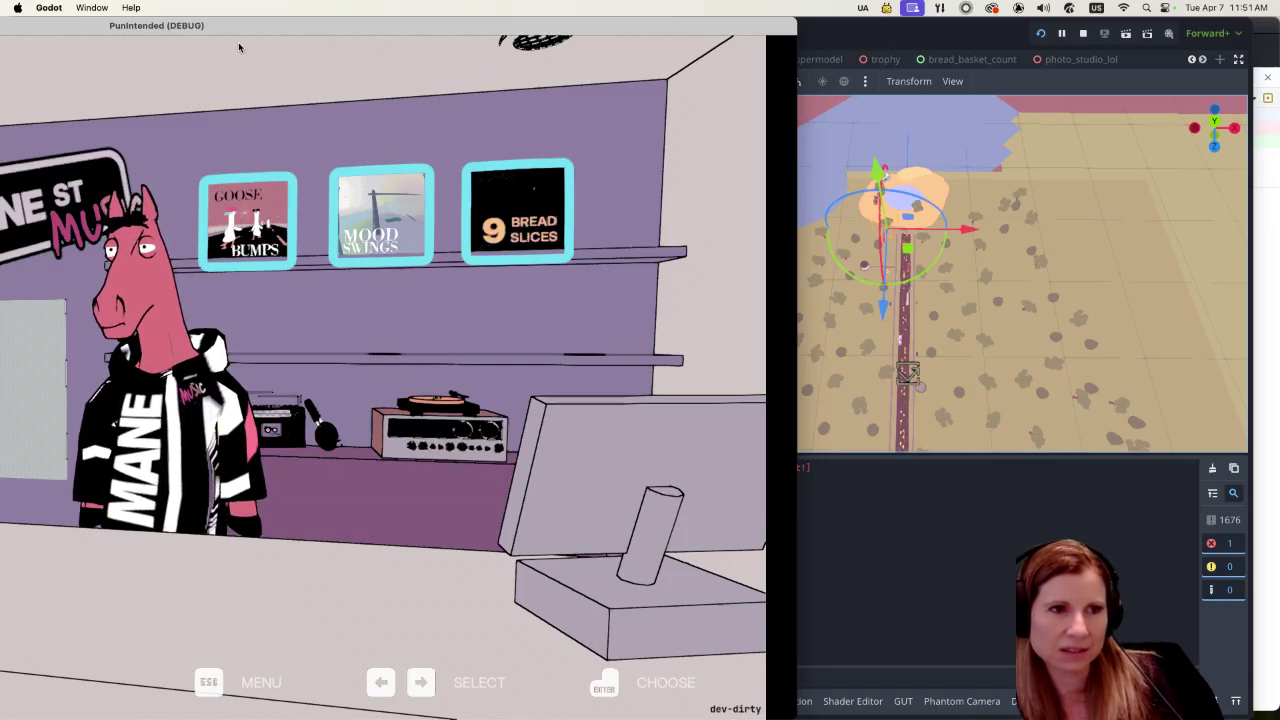
double_click(114, 26)
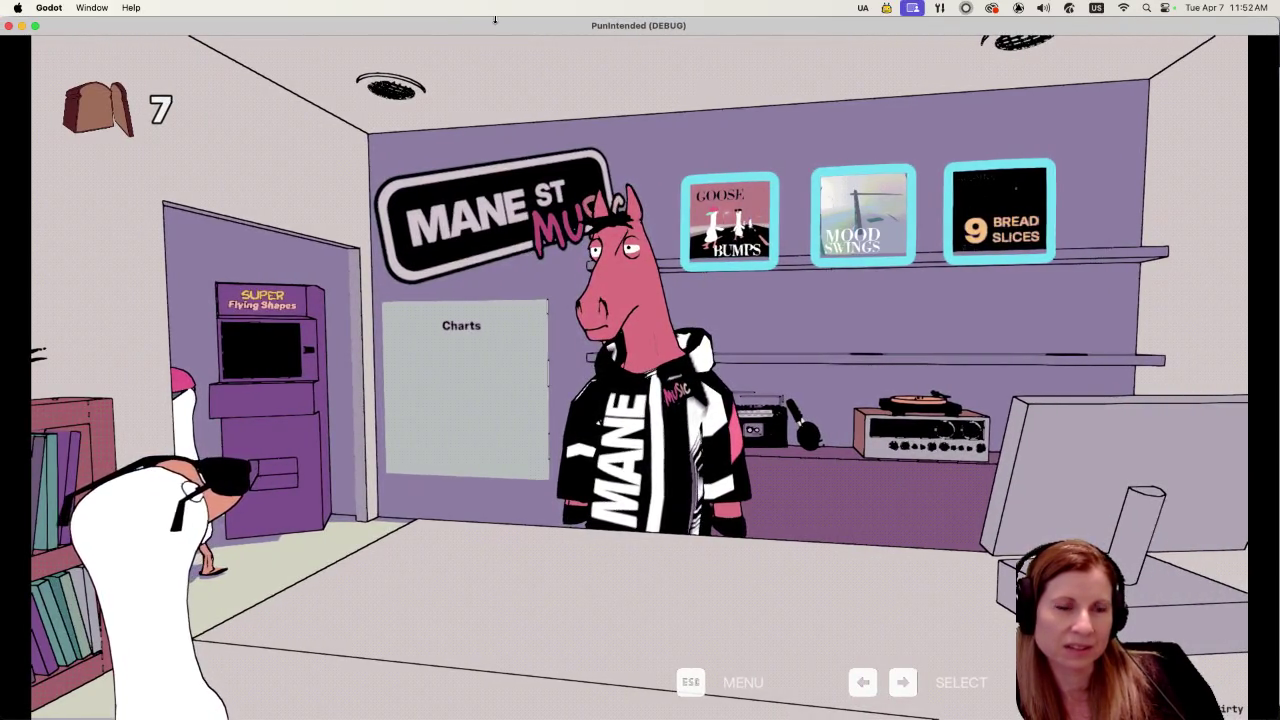
key("Left")
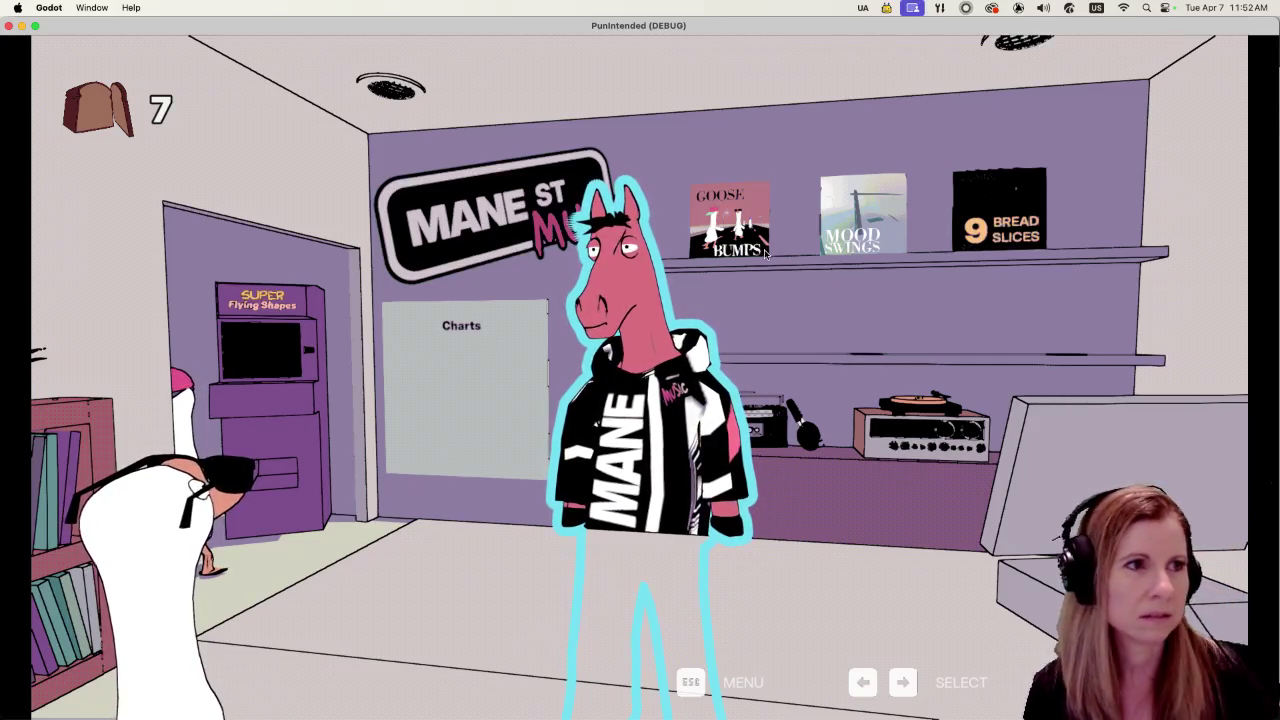
Talk to Charlie and advance the conversation with Goostavo to the 'Anyway...' line
key("Return")
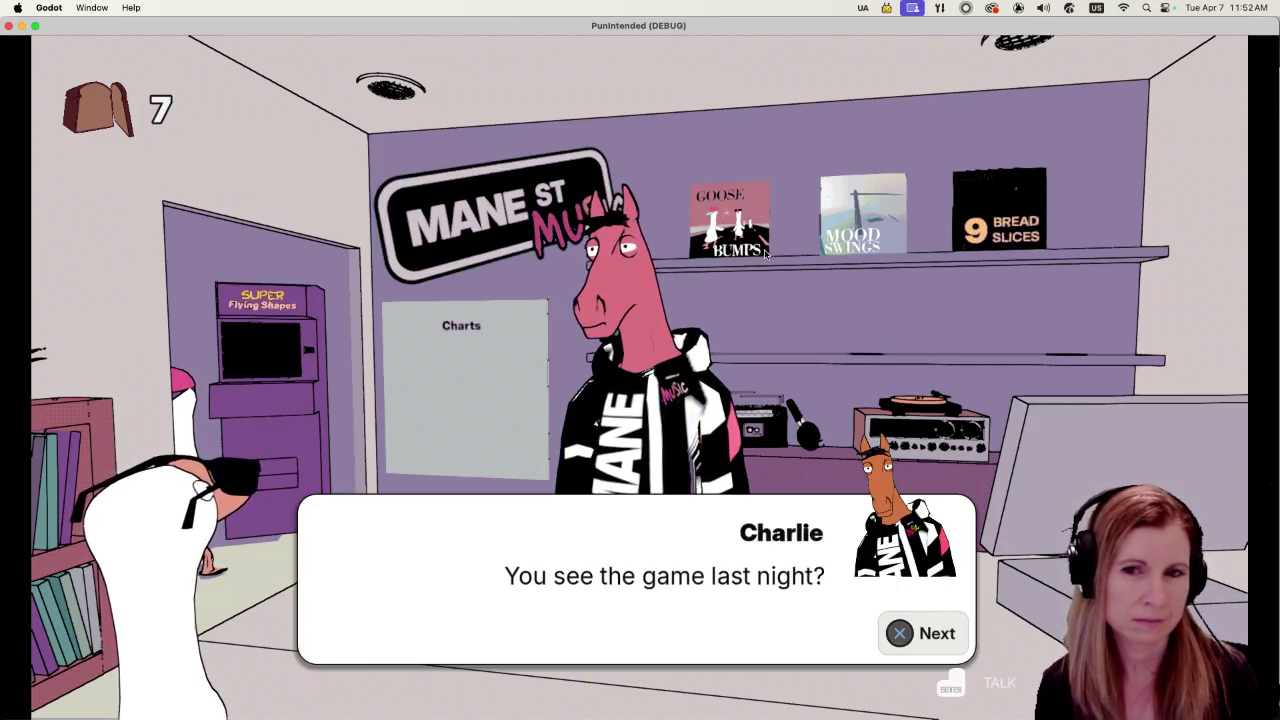
key("Return")
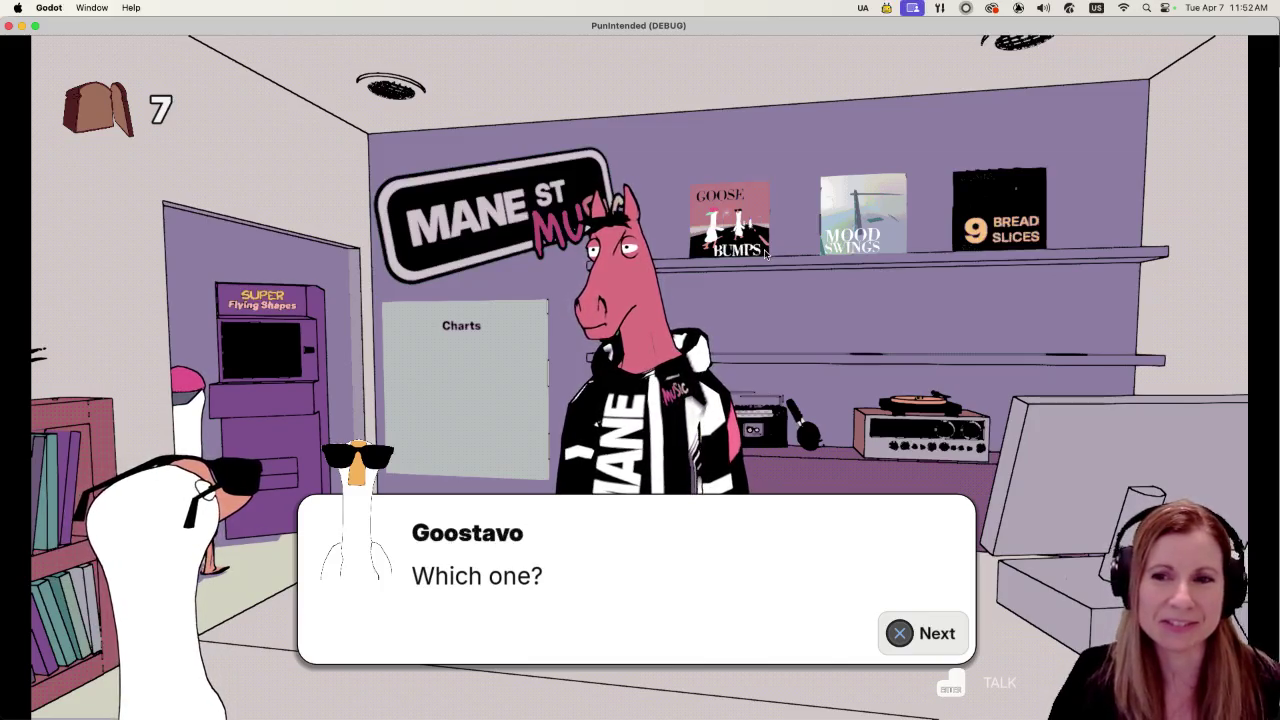
key("Return")
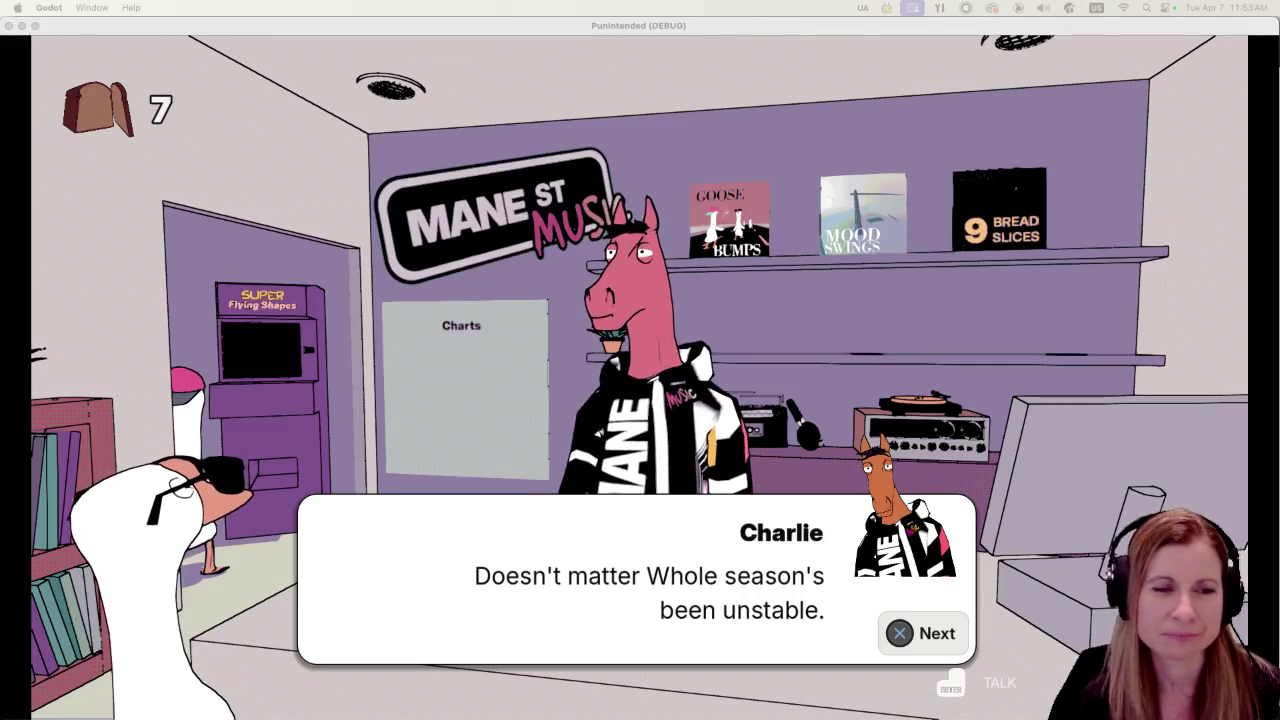
left_click(825, 37)
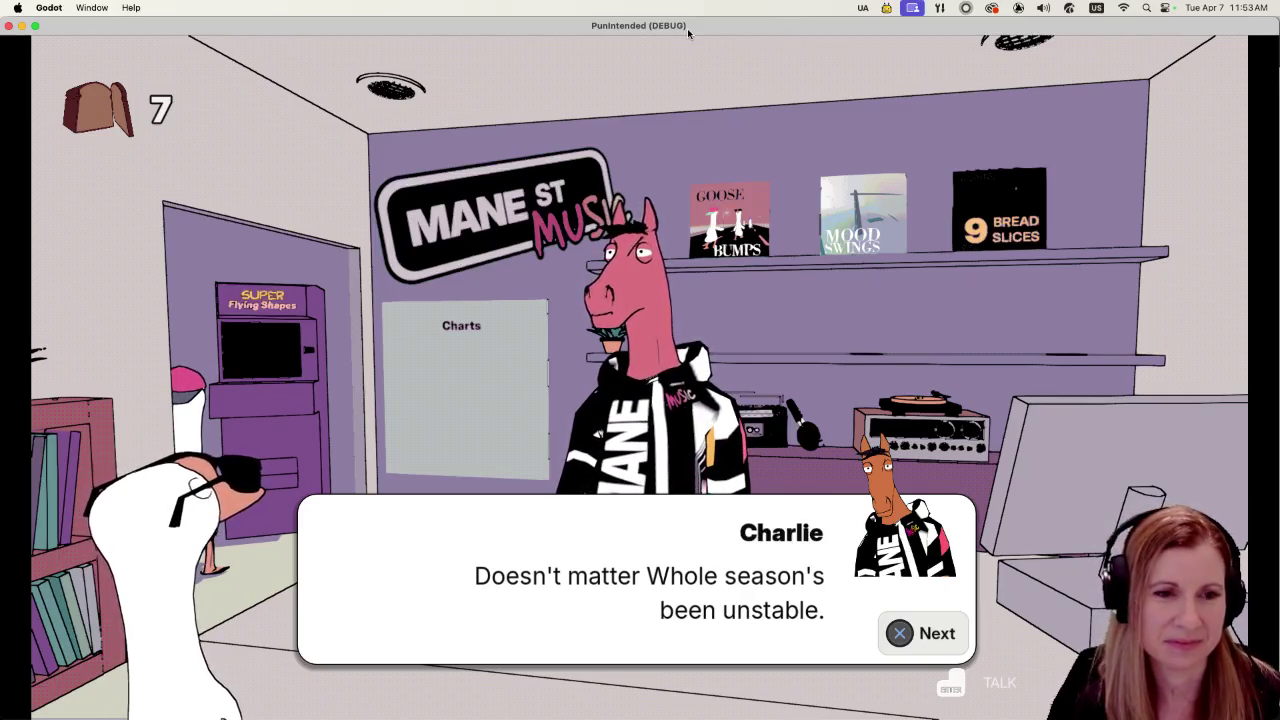
key("Return")
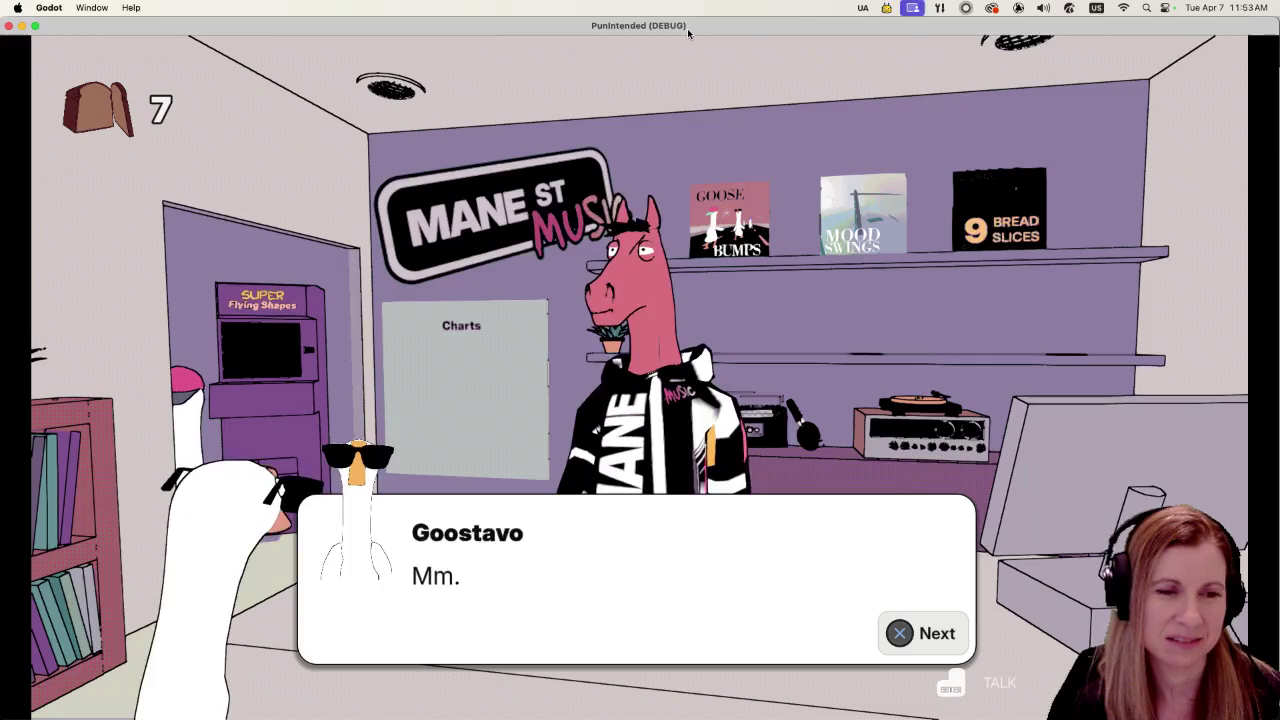
key("Return")
key("Return")
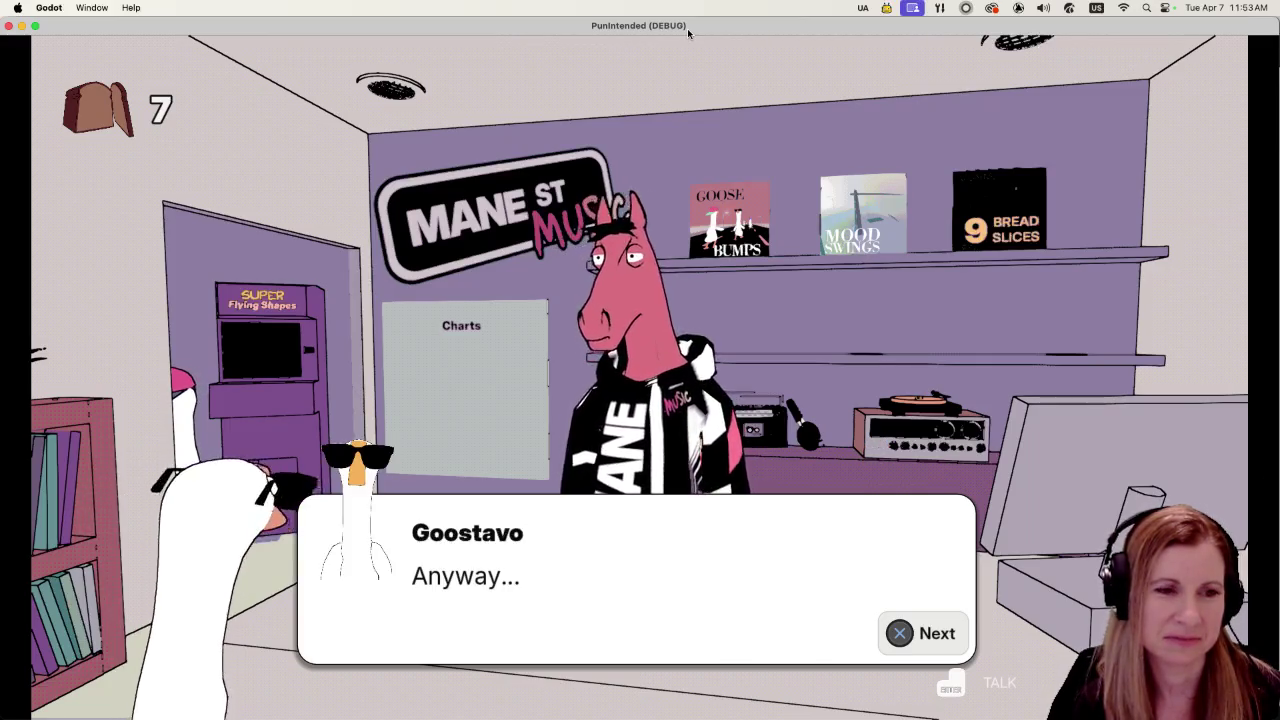
key("Return")
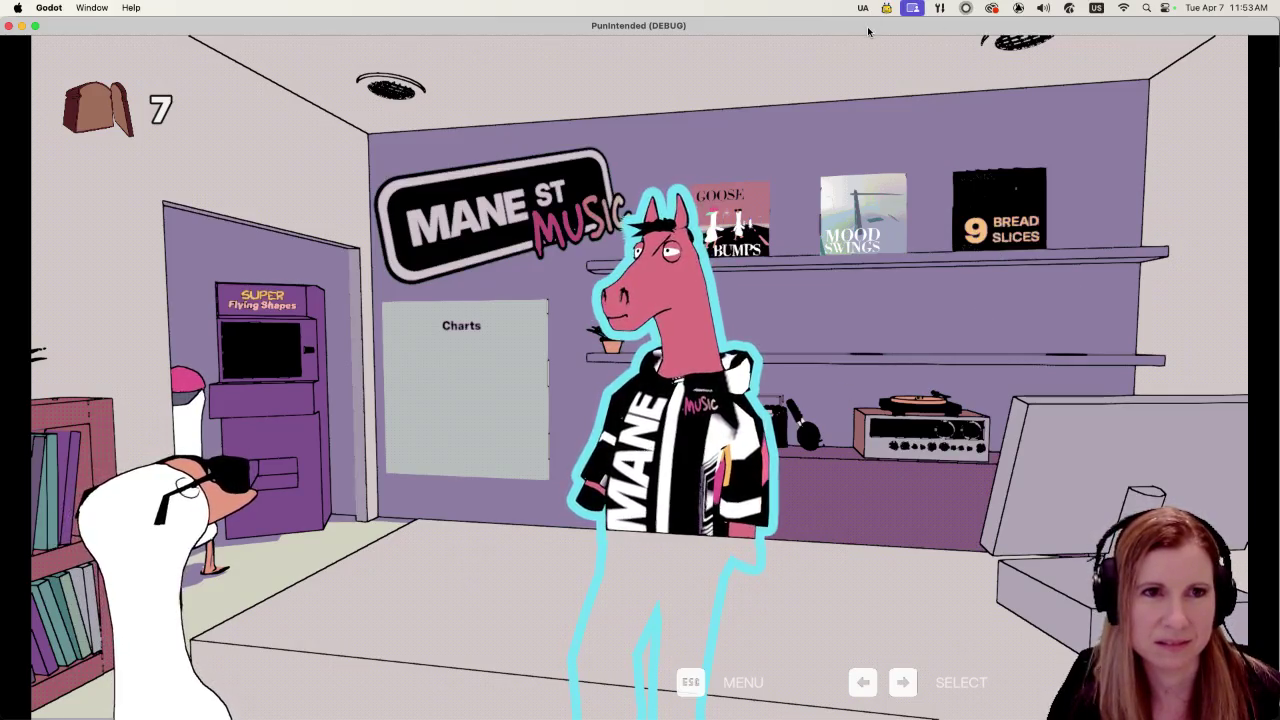
Select the Charts board, open the GOOSEBUMPS leaderboard and scroll to ranks 10–16
key("Left")
left_click_drag(838, 18, 392, 20)
left_click_drag(259, 25, 695, 8)
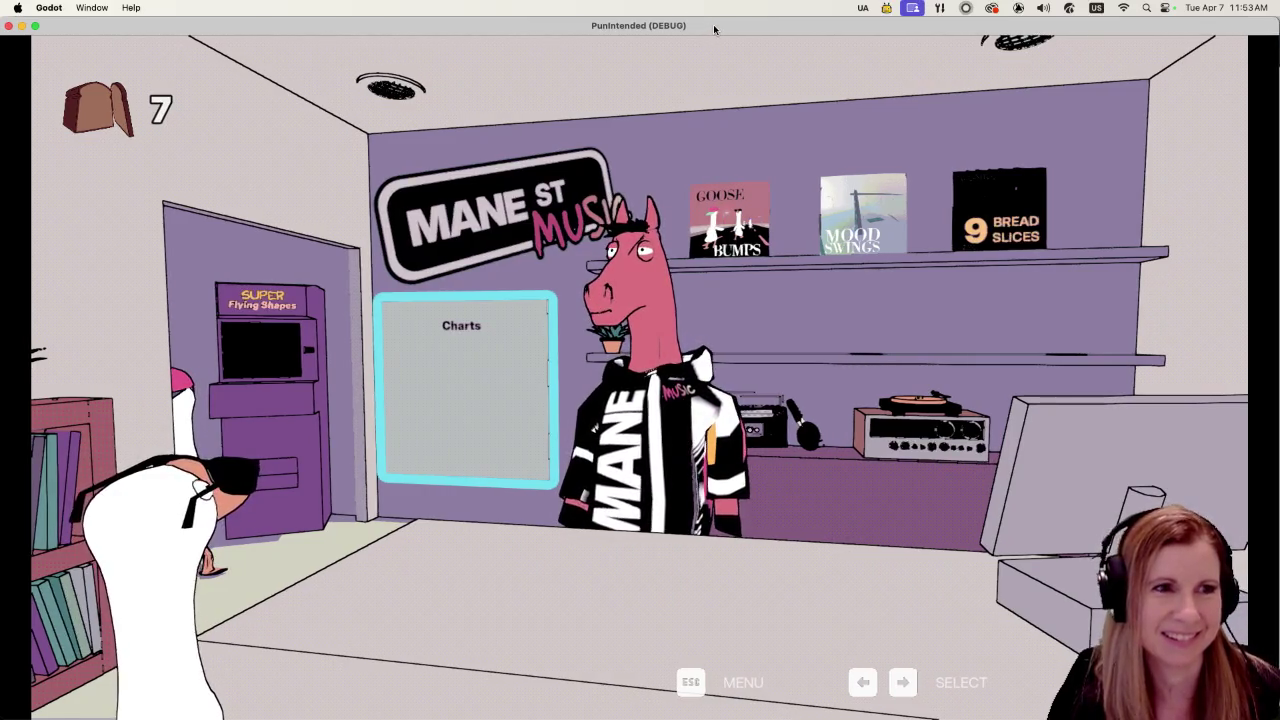
key("Return")
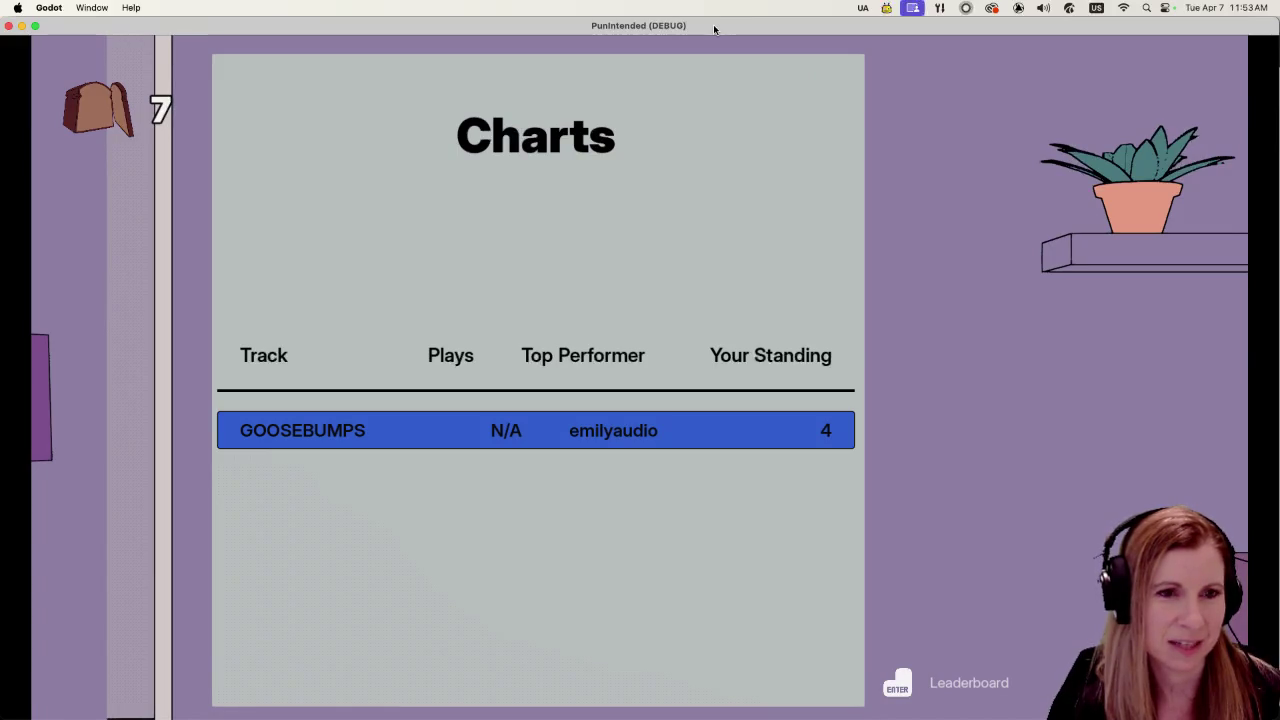
key("Return")
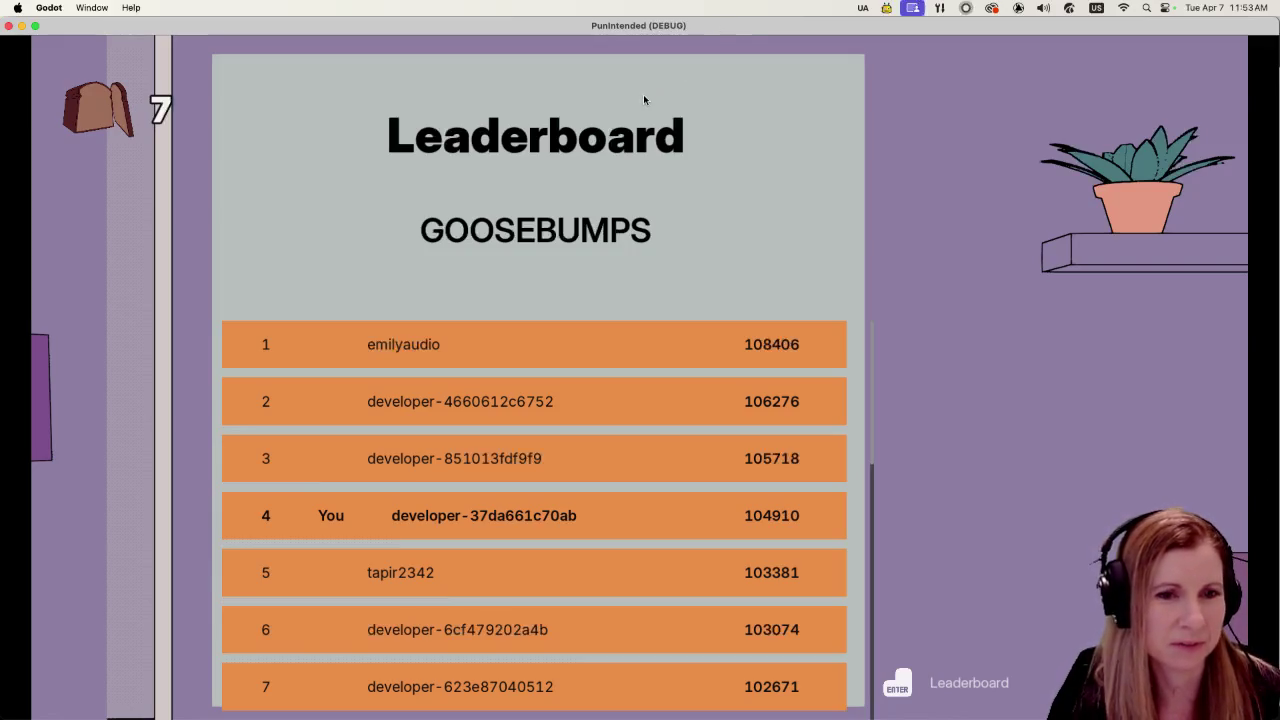
key("Down")
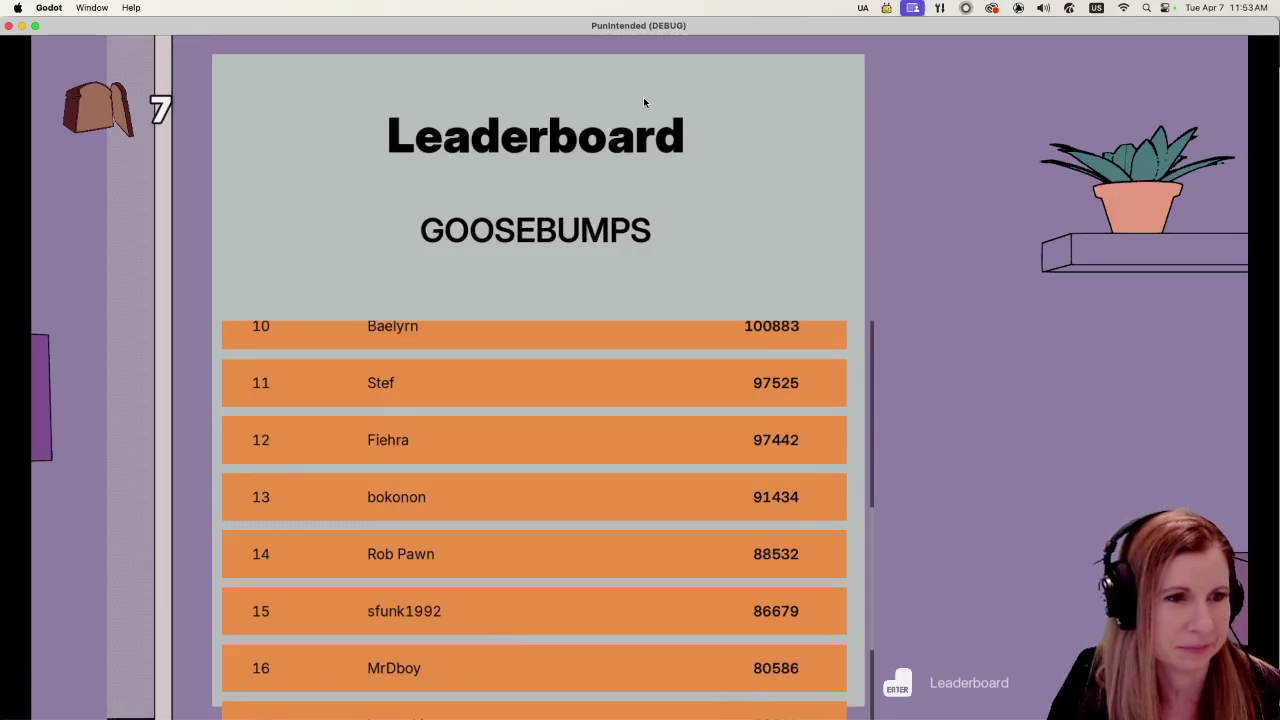
Scroll the GOOSEBUMPS leaderboard down to ranks 14–20, back up to rank 1, then close it
key("Down")
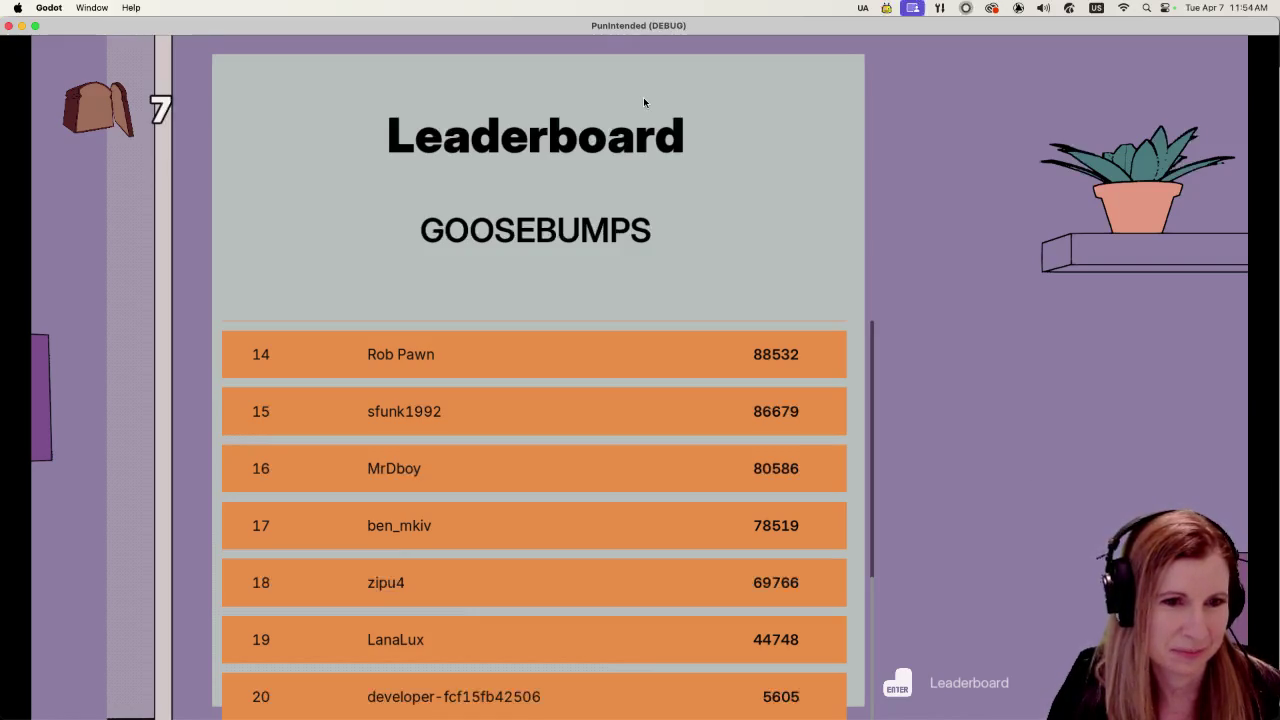
key("Up")
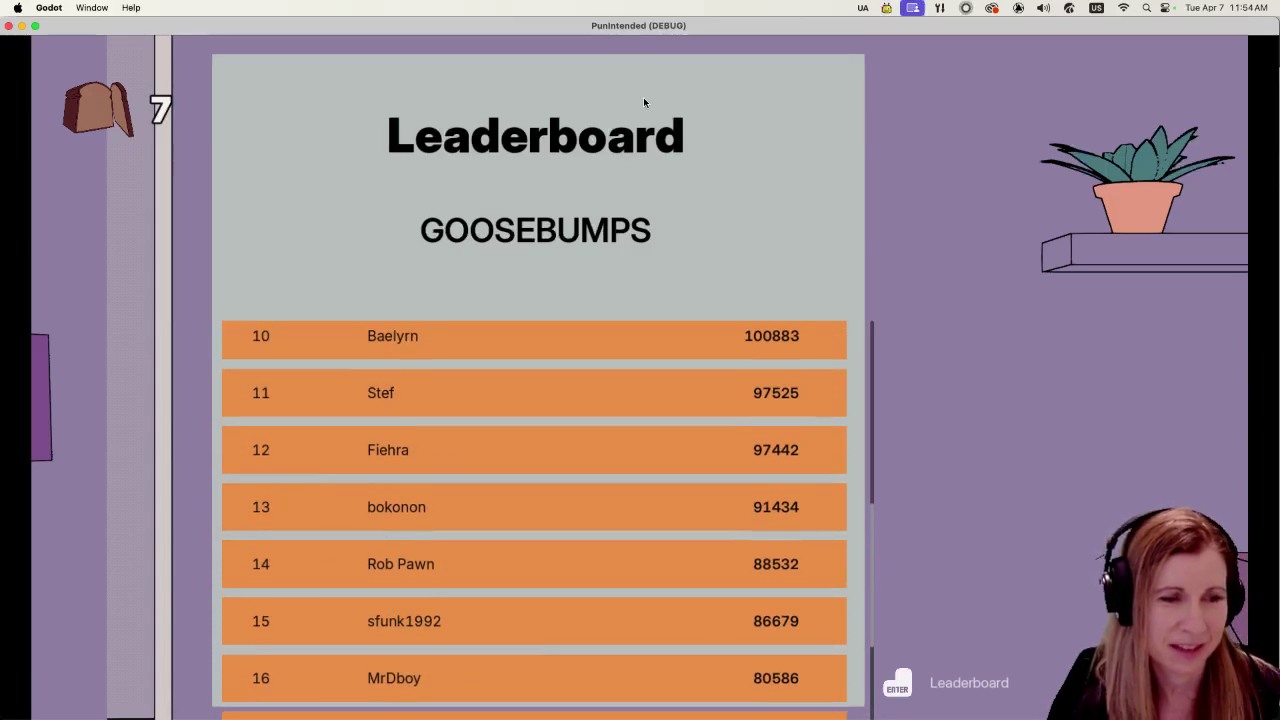
key("Up")
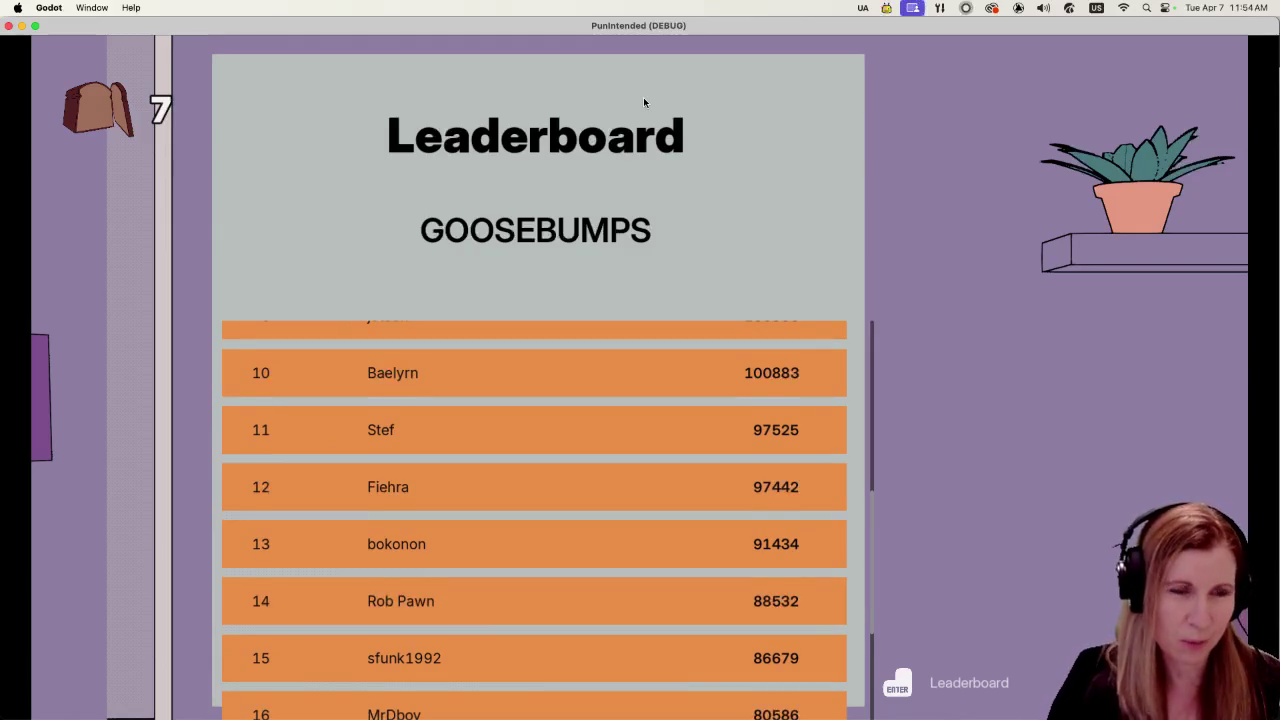
key("Up")
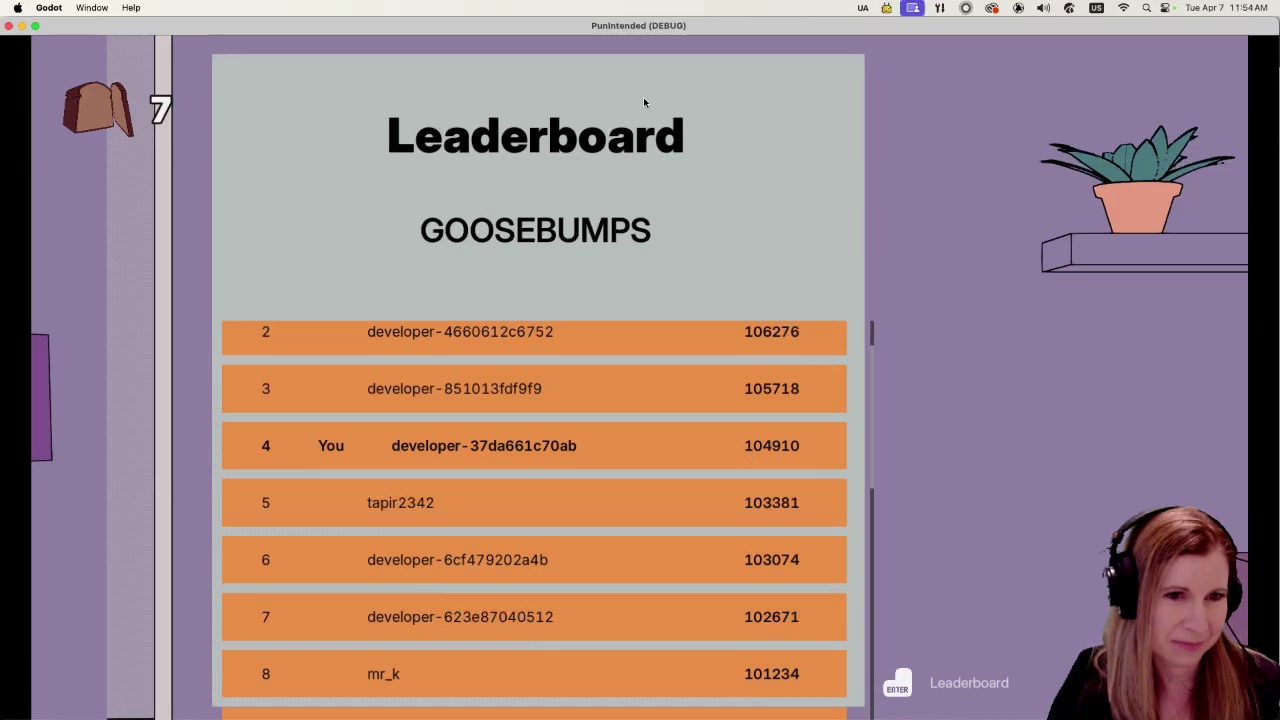
key("Up")
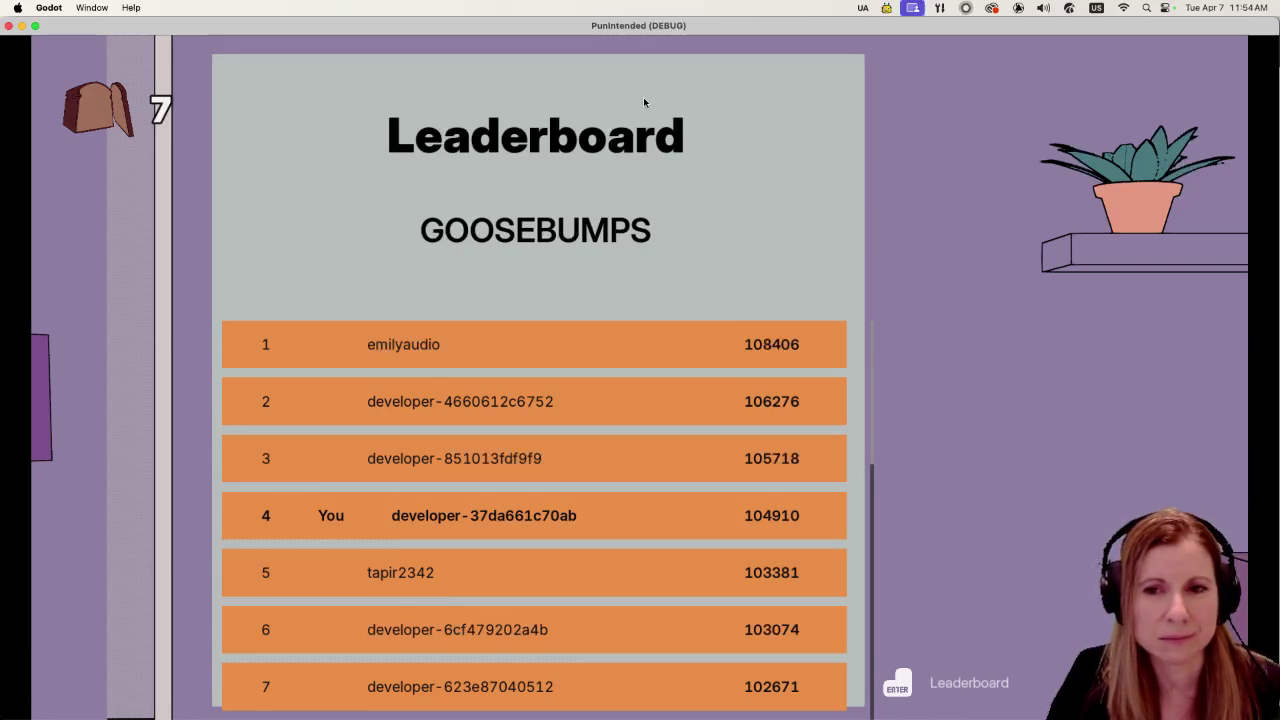
scroll(643, 97, "down", 10)
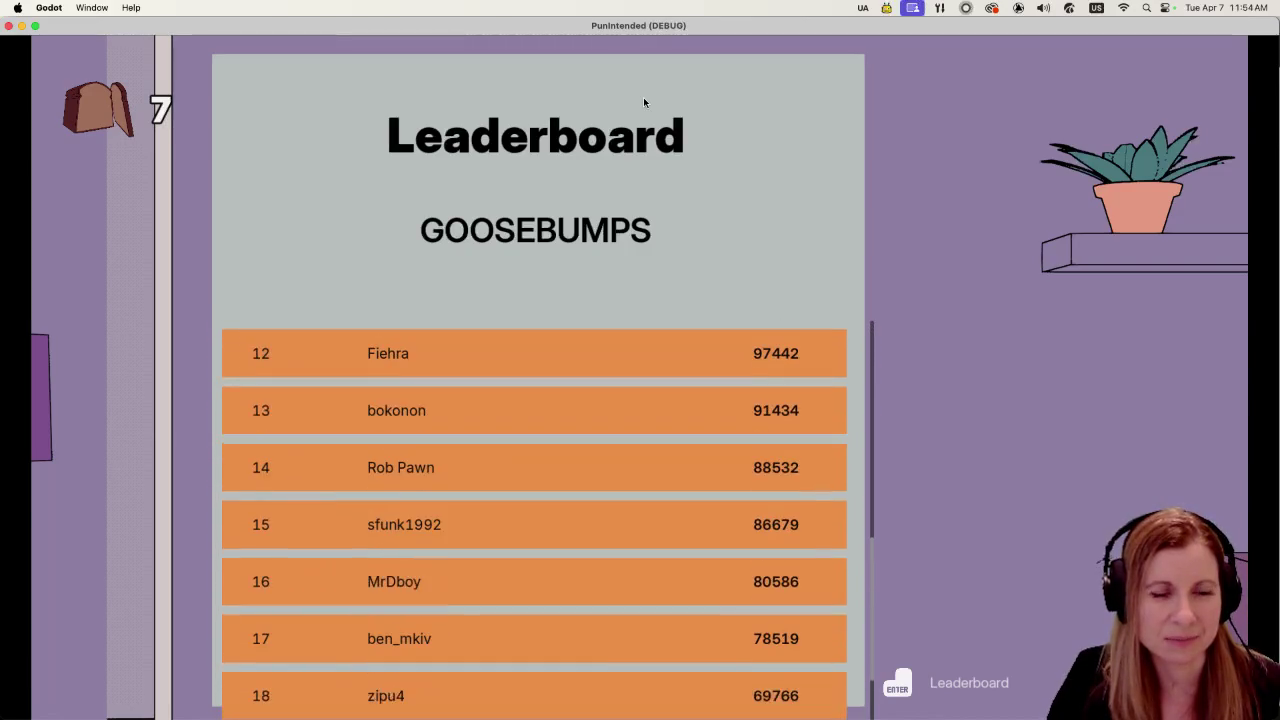
scroll(643, 97, "up", 10)
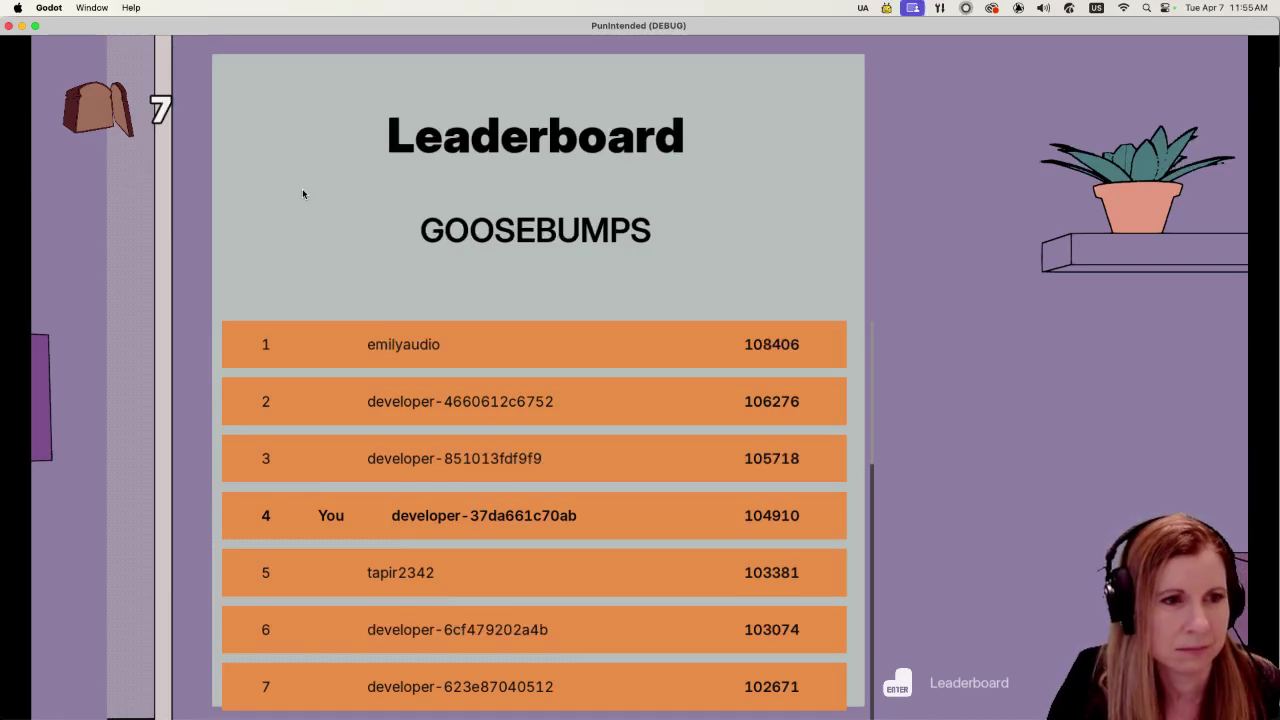
key("Escape")
key("Escape")
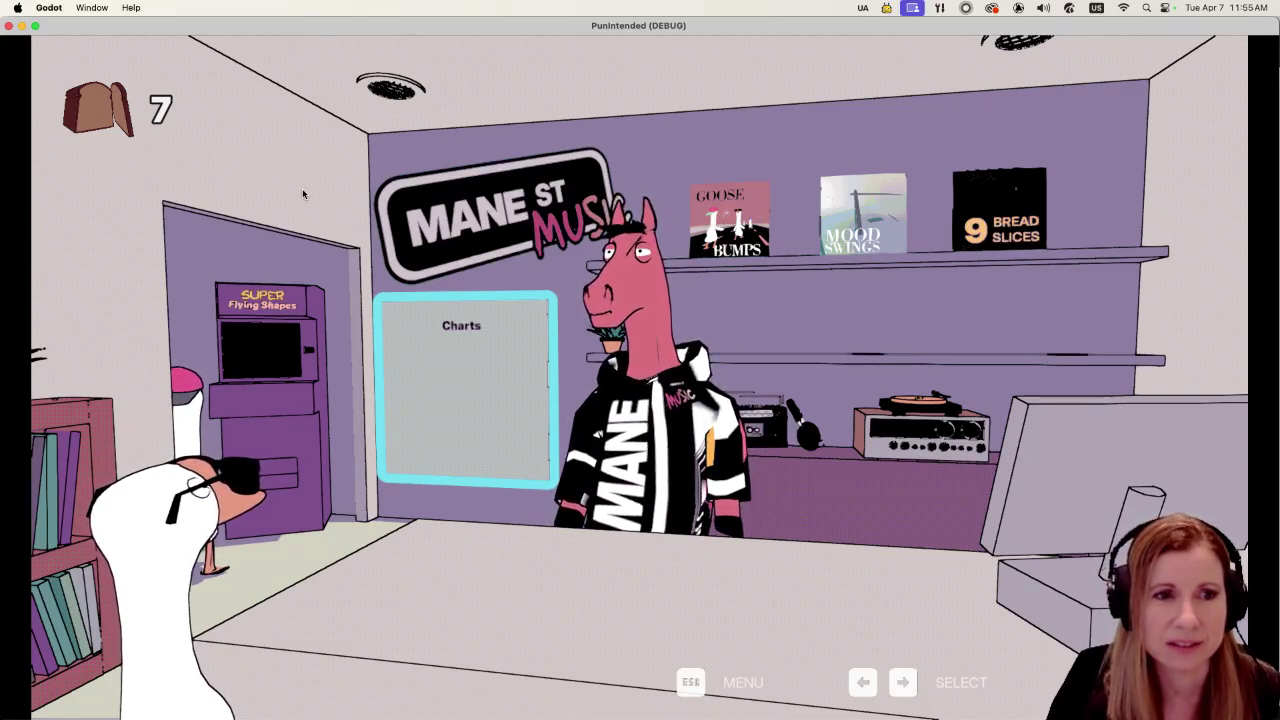
Zoom in on the shop's album shelf, then stop the running game with Cmd+Q
key("Right")
key("Return")
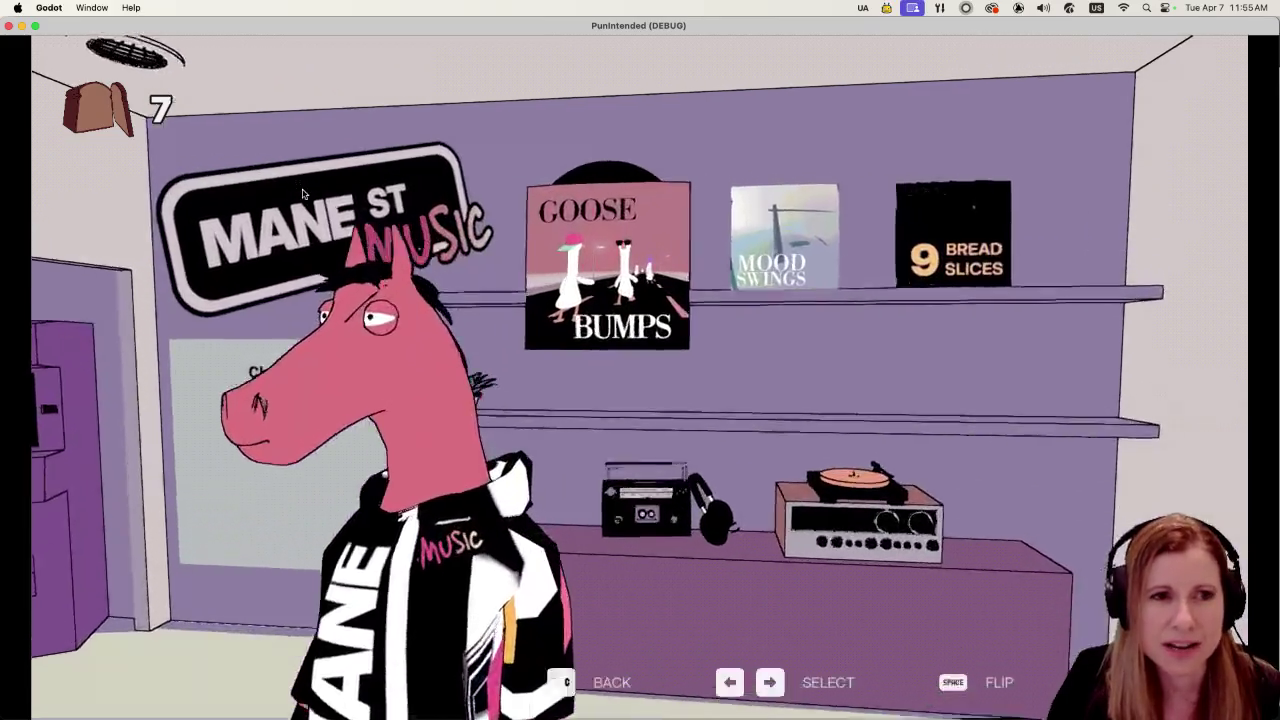
key("Return")
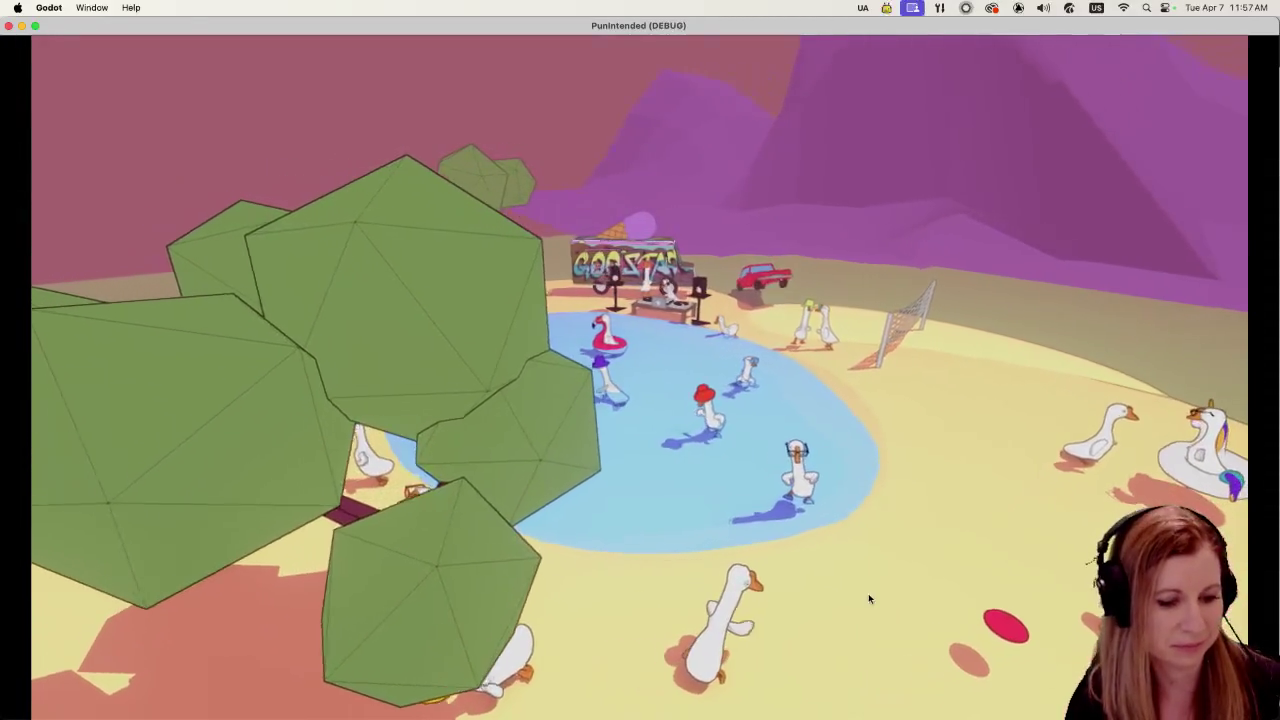
key("super+q")
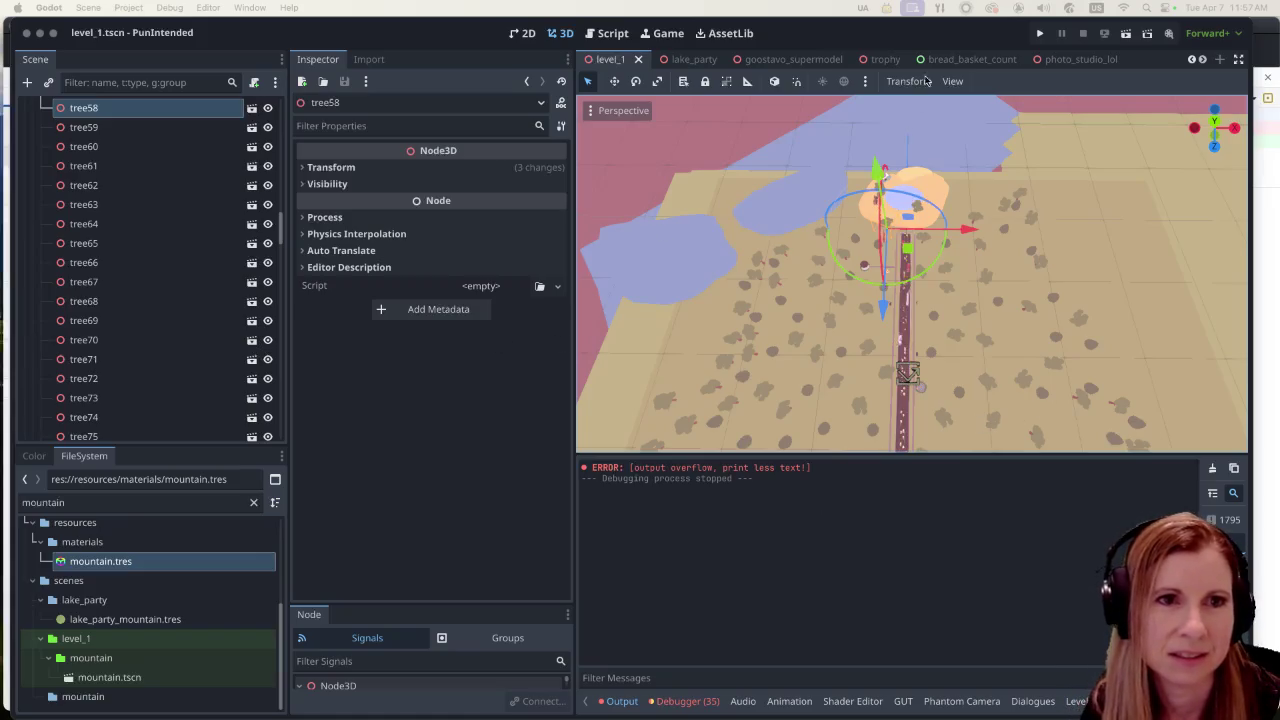
Switch to the goostavo_supermodel scene and zoom the 3D viewport on the goose model
left_click(812, 62)
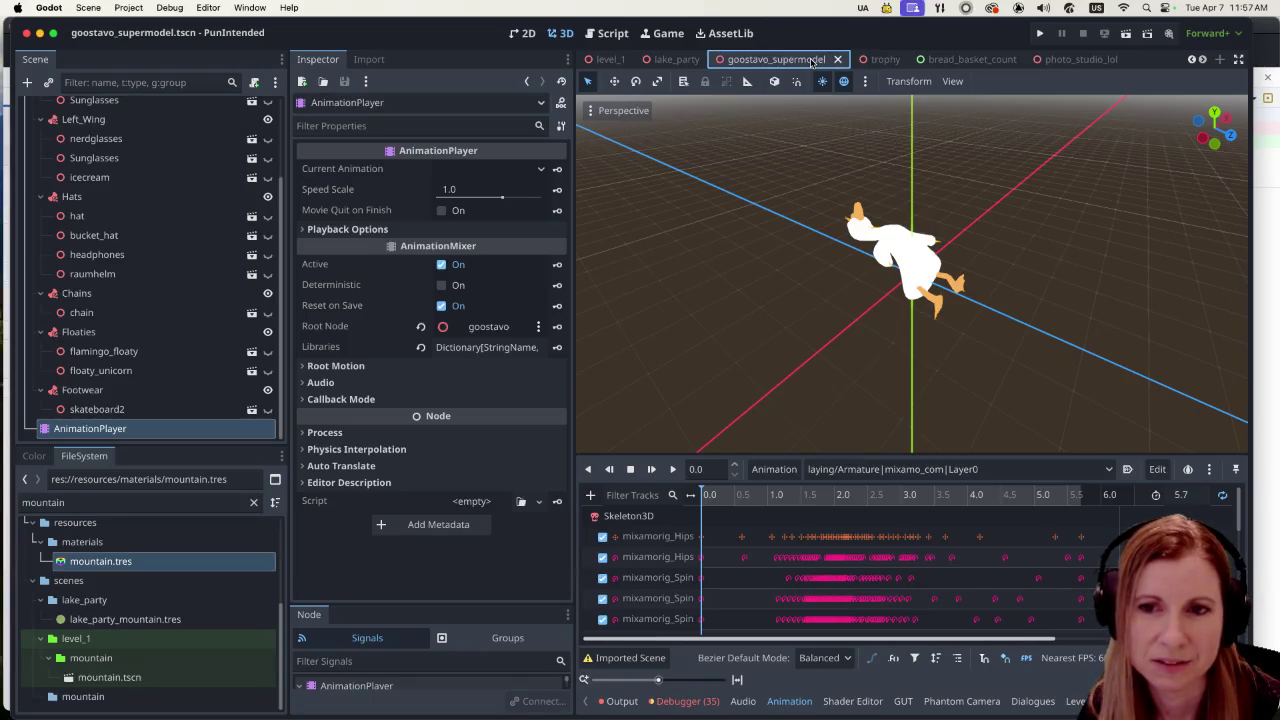
scroll(955, 380, "down", 3)
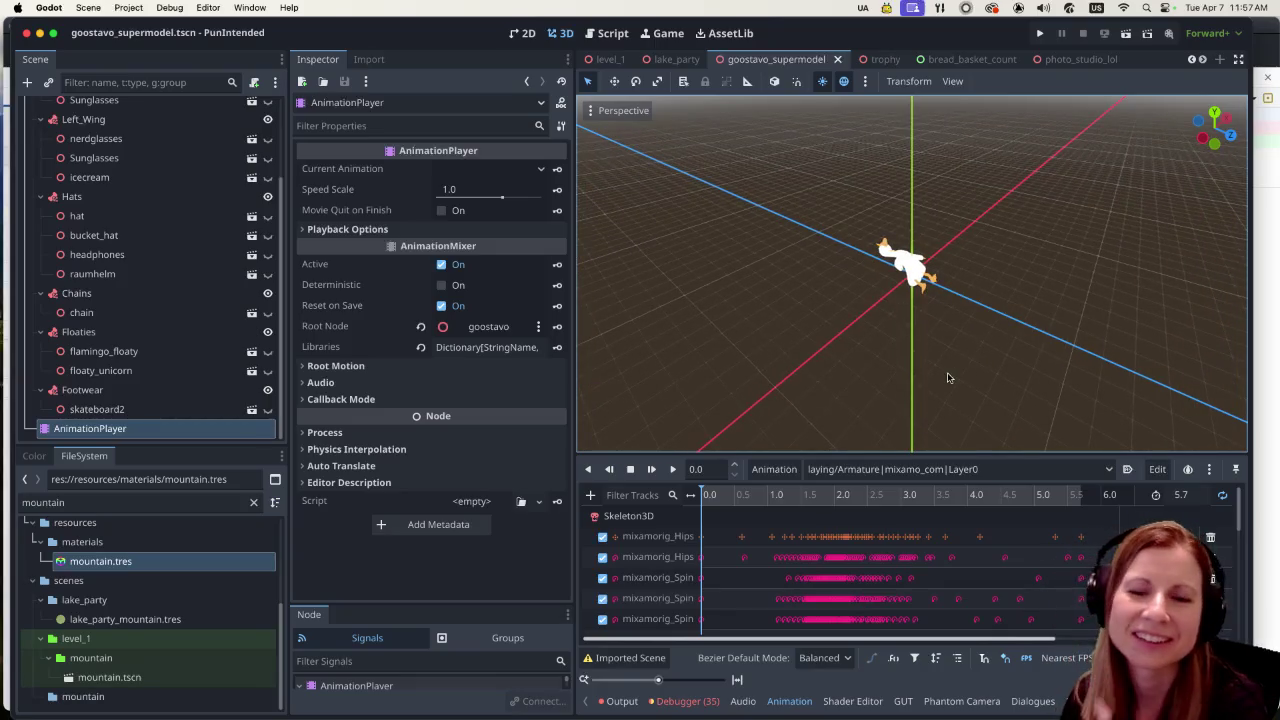
scroll(1040, 355, "up", 5)
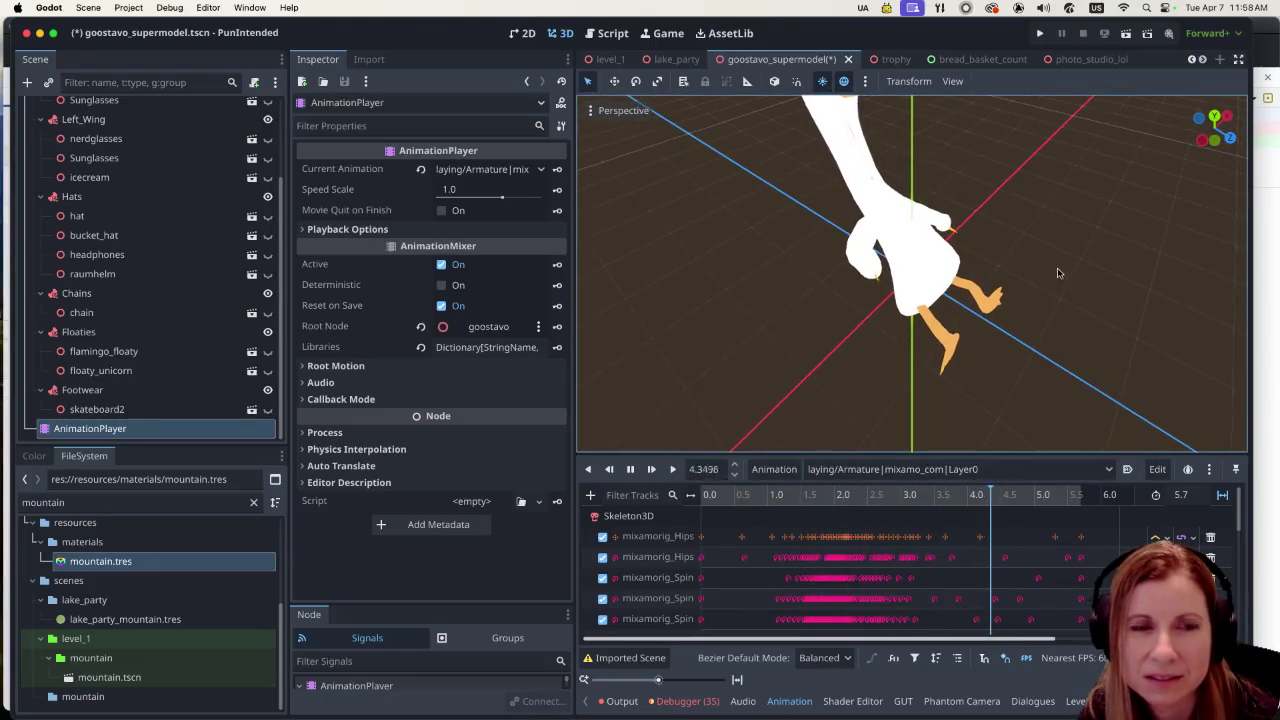
Save goostavo_supermodel.tscn while the looping laying animation plays
scroll(1047, 286, "down", 2)
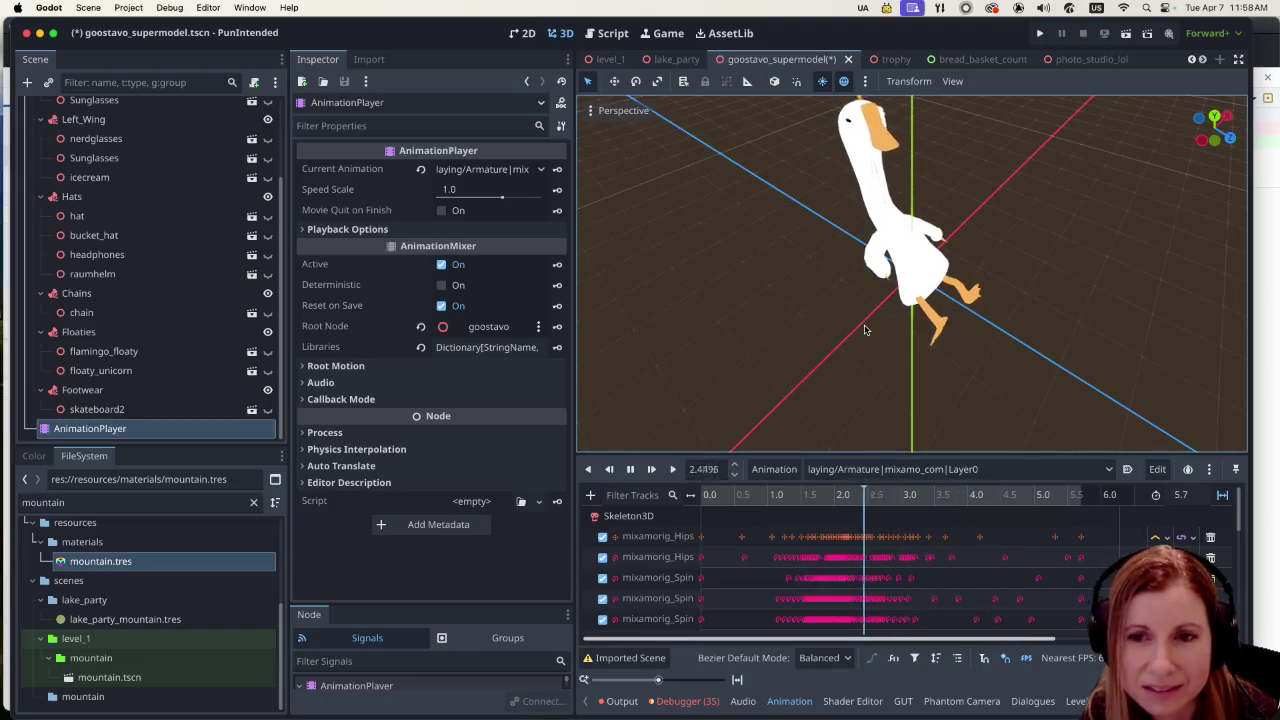
key("super+s")
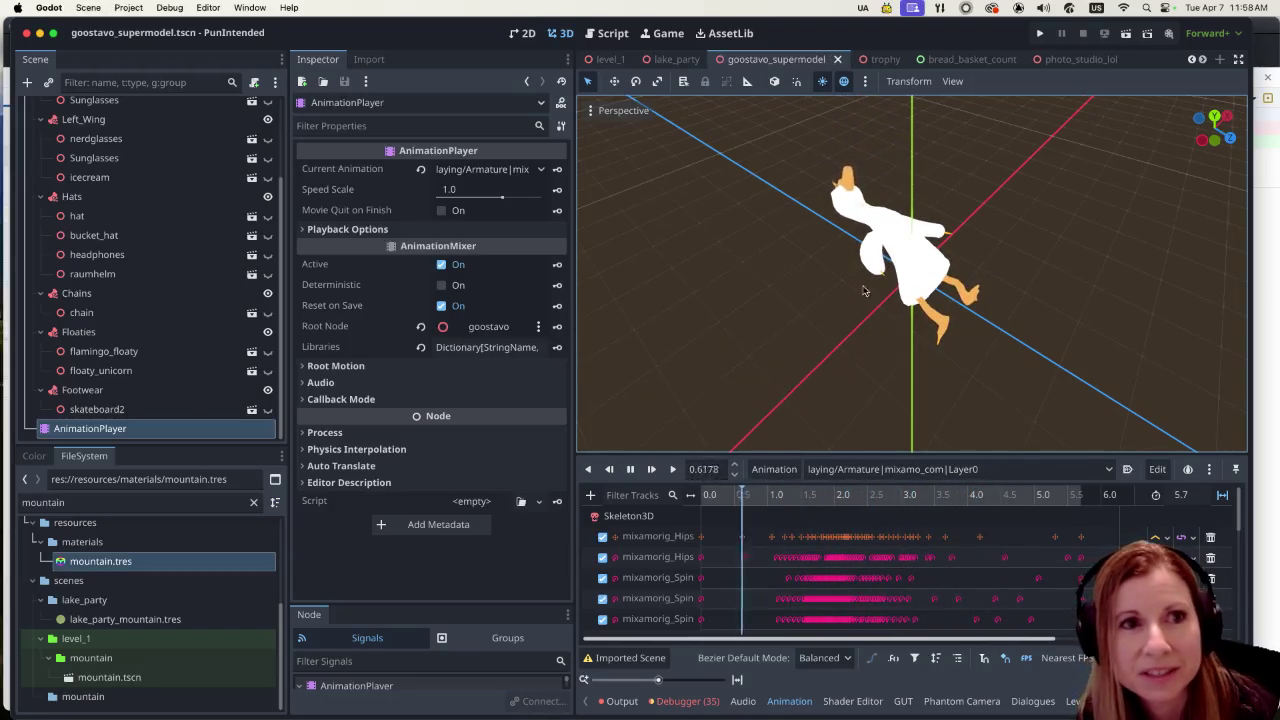
scroll(608, 66, "up", 1)
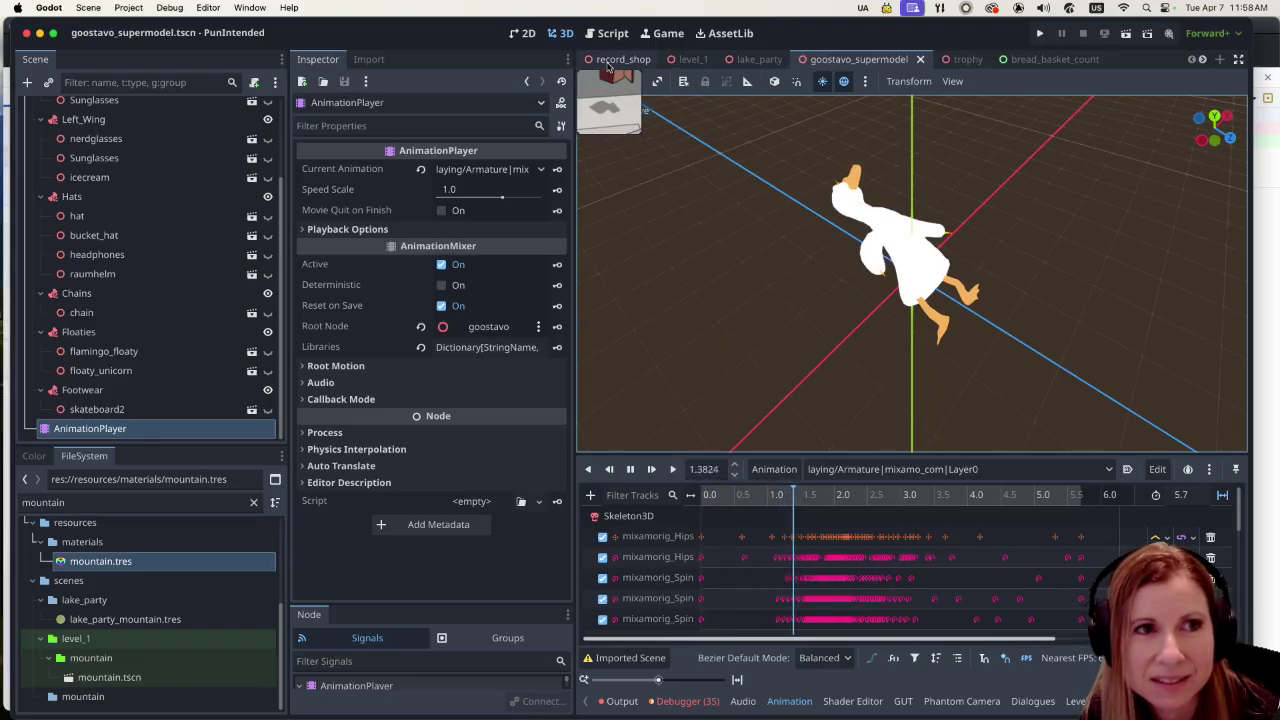
Switch back to level_1 and zoom the viewport toward the picnic area
left_click(692, 59)
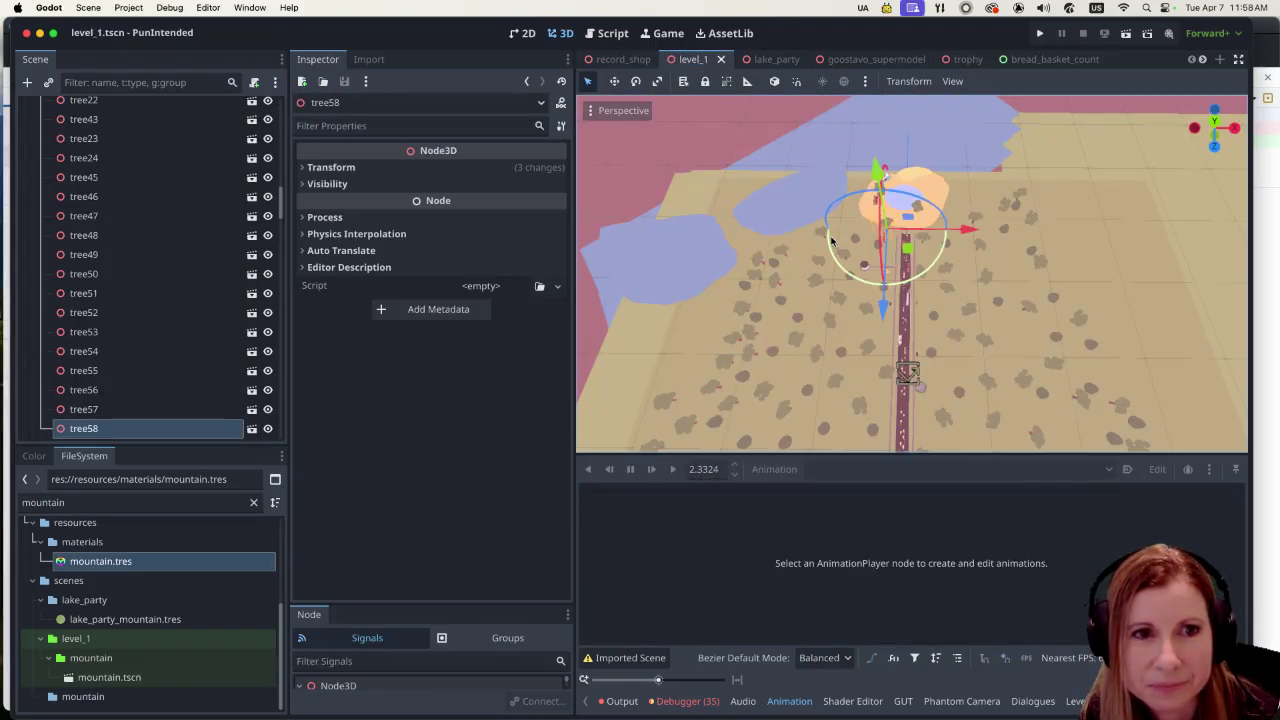
scroll(890, 300, "down", 5)
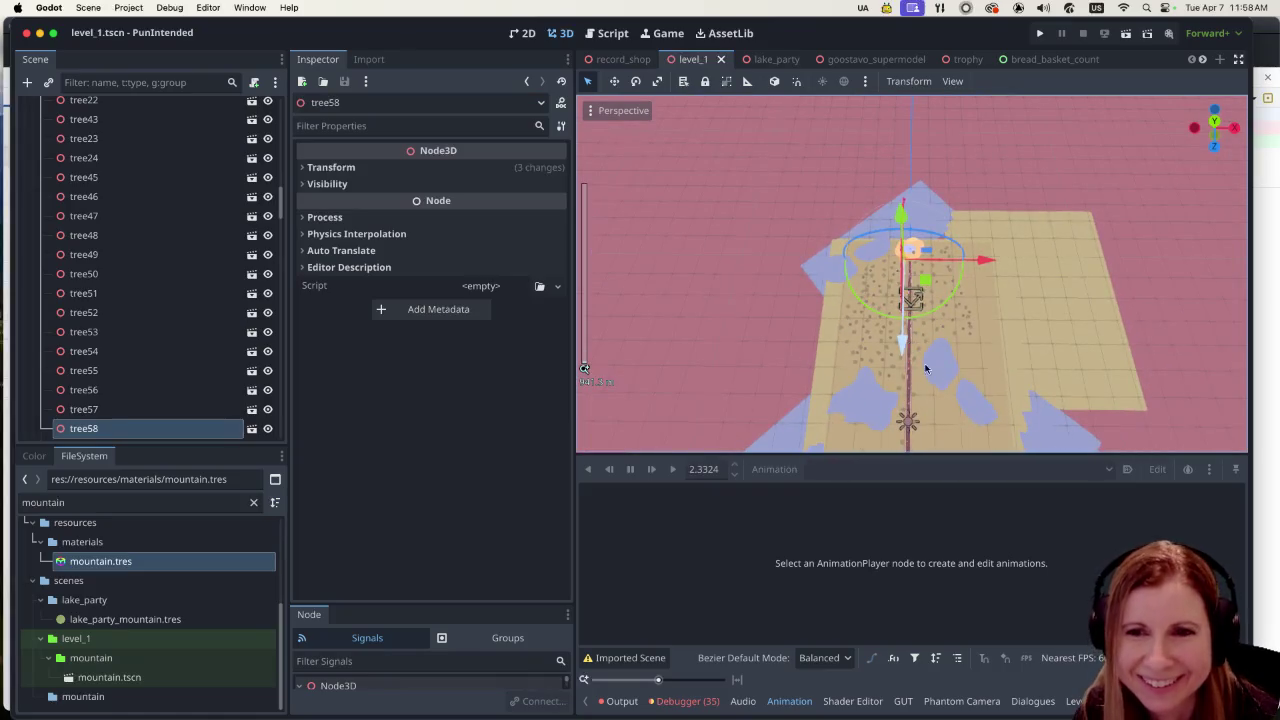
scroll(867, 263, "up", 10)
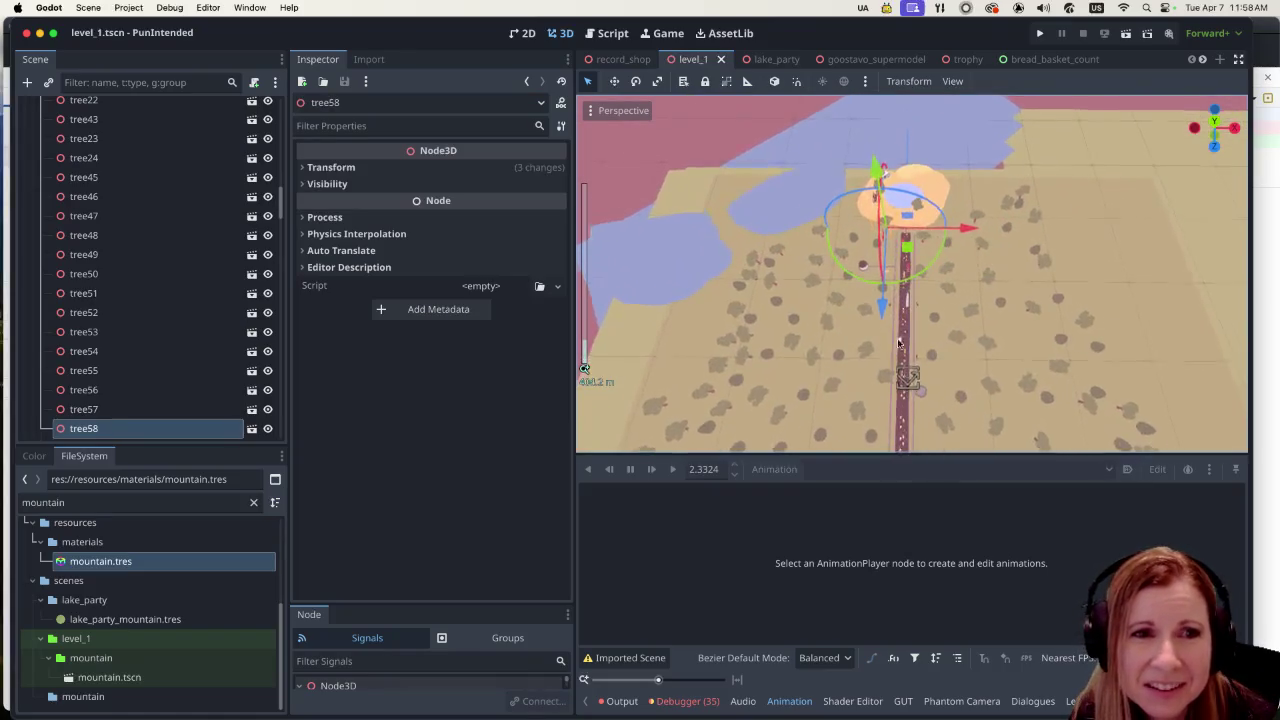
scroll(776, 213, "up", 10)
scroll(718, 257, "down", 9)
scroll(990, 355, "down", 6)
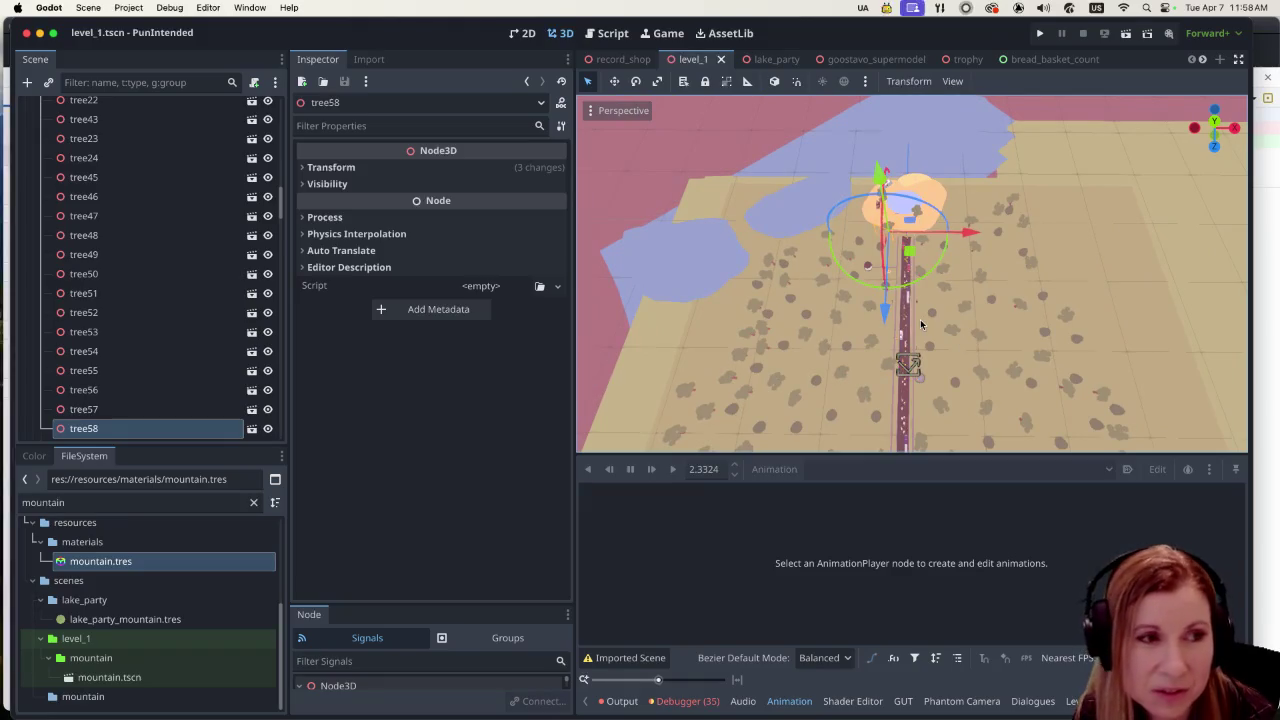
scroll(197, 320, "down", 5)
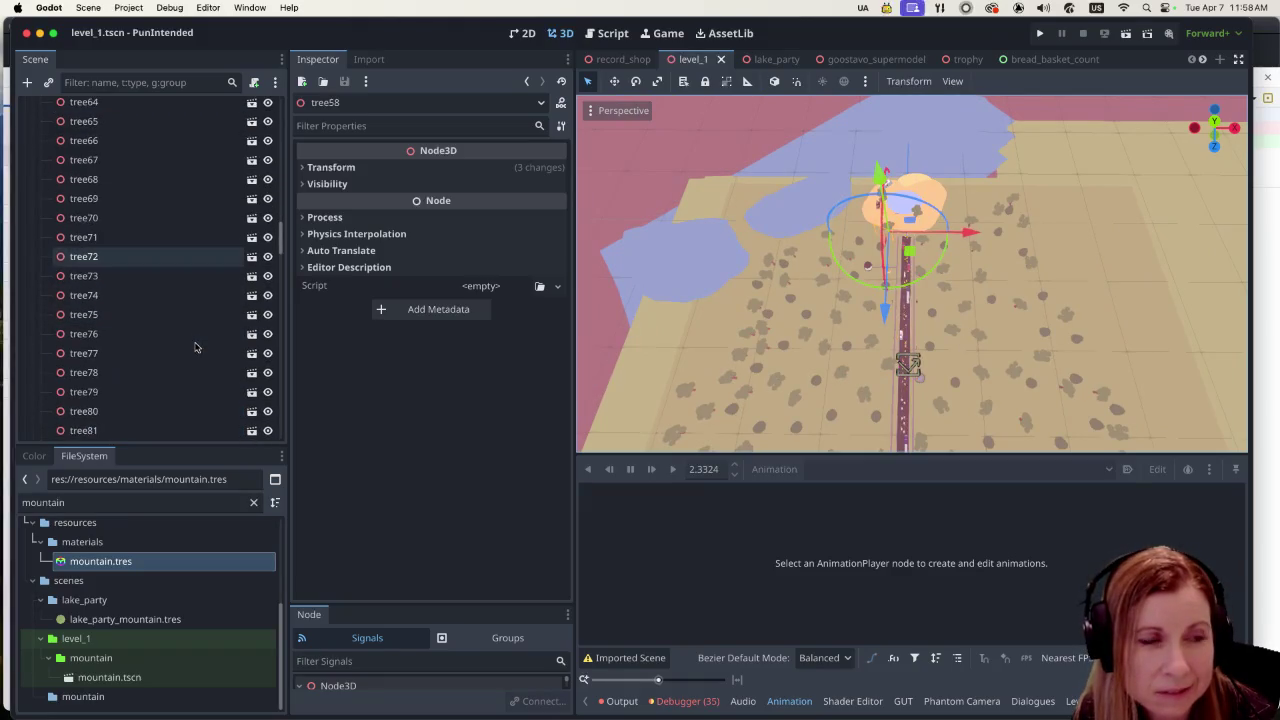
scroll(180, 336, "up", 20)
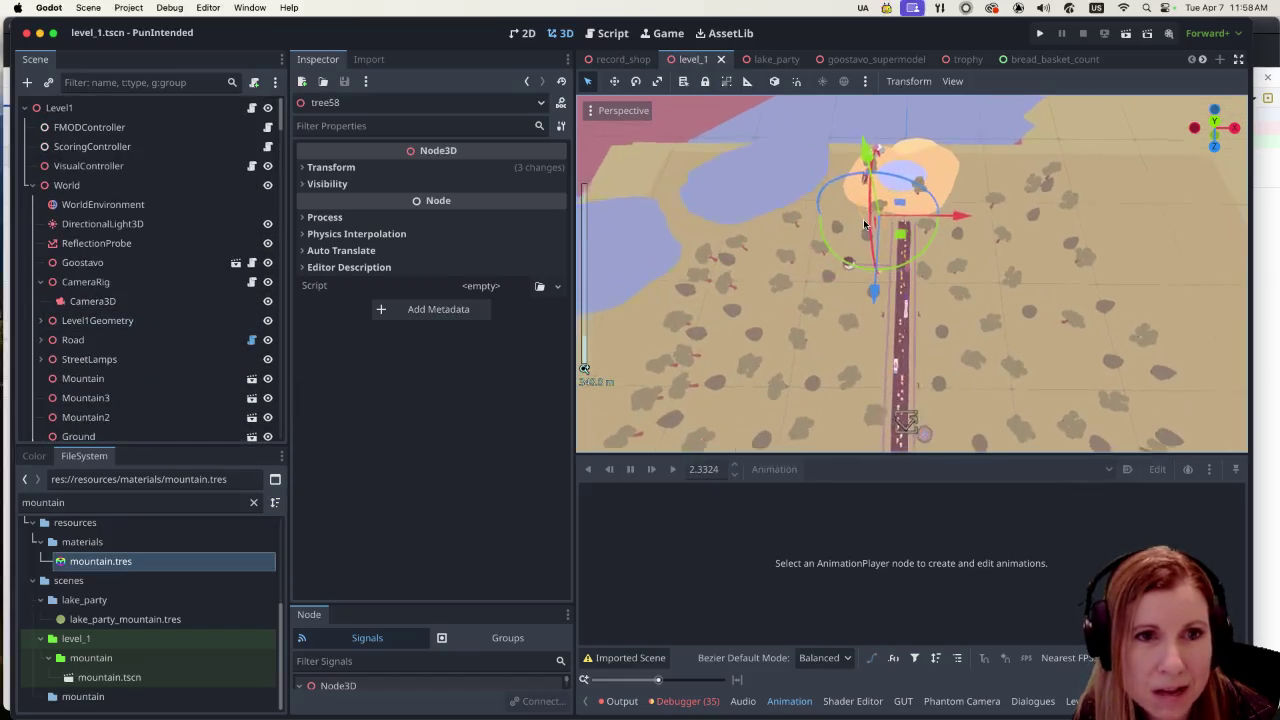
Zoom in close and select the PicnicBlanket, a 3.0 m by 3.0 m plane mesh
scroll(840, 292, "up", 5)
scroll(938, 223, "up", 5)
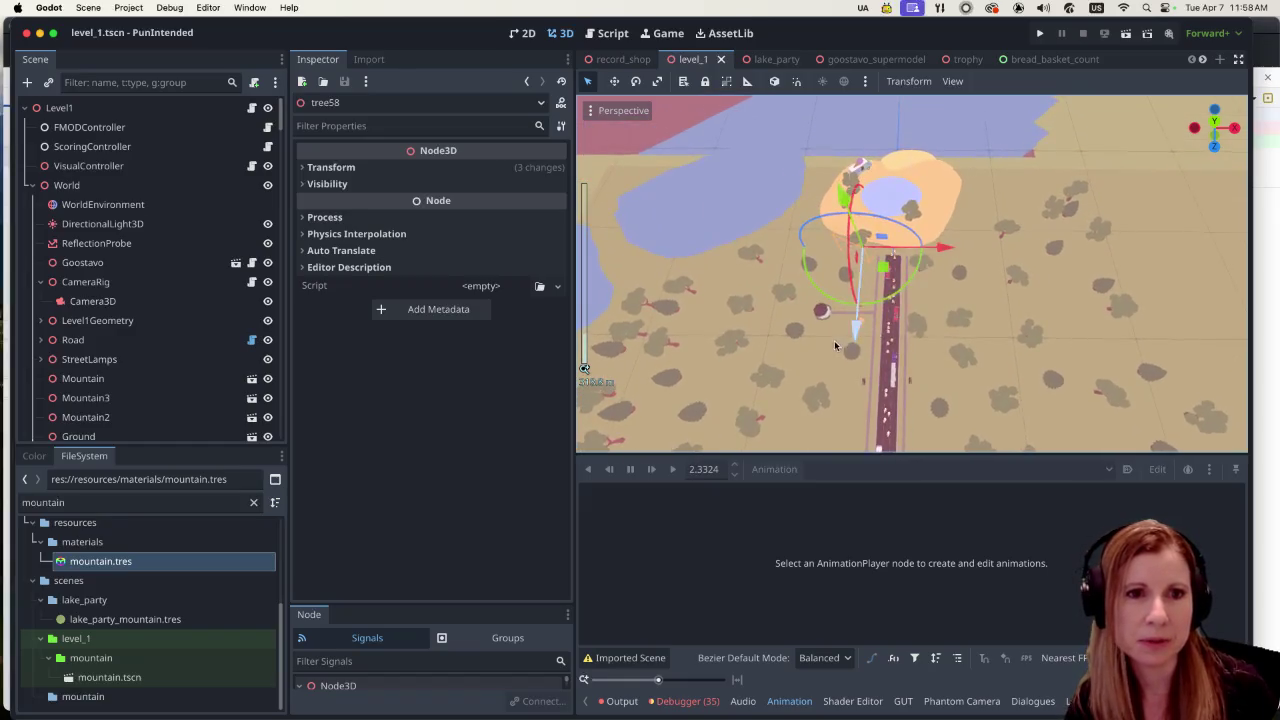
scroll(836, 311, "down", 4)
scroll(836, 311, "up", 4)
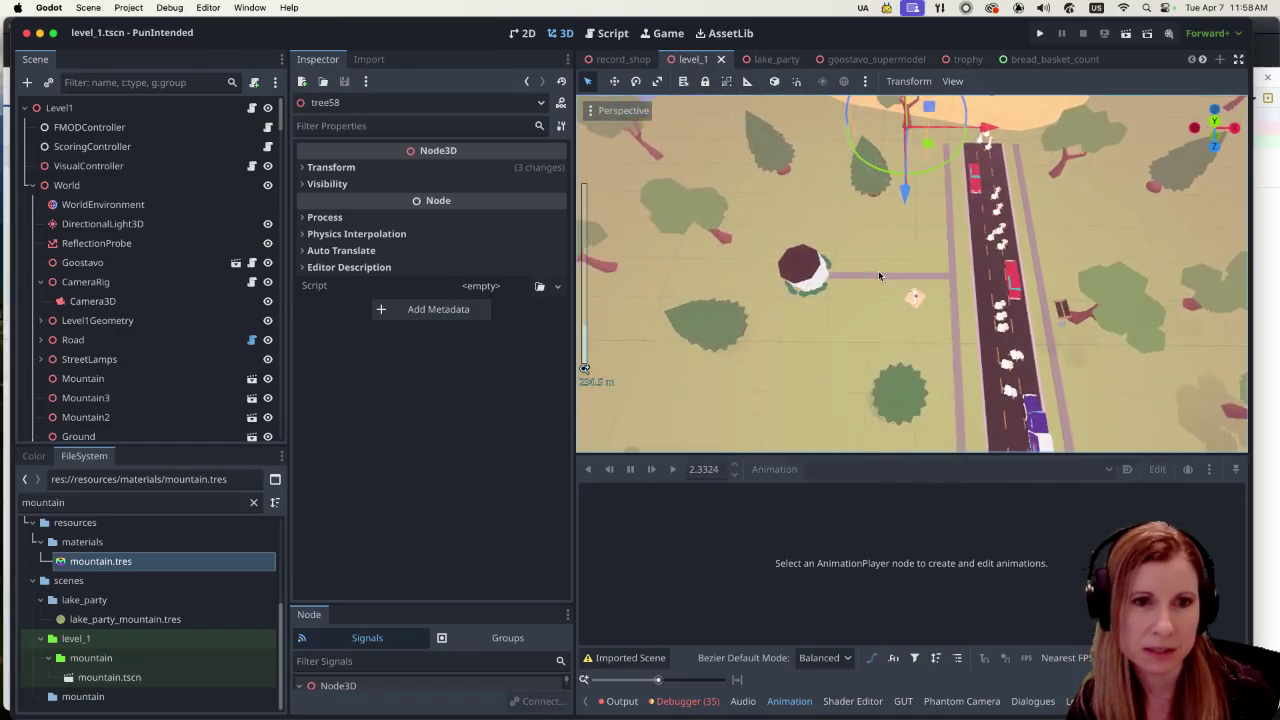
scroll(912, 300, "up", 5)
scroll(915, 310, "up", 8)
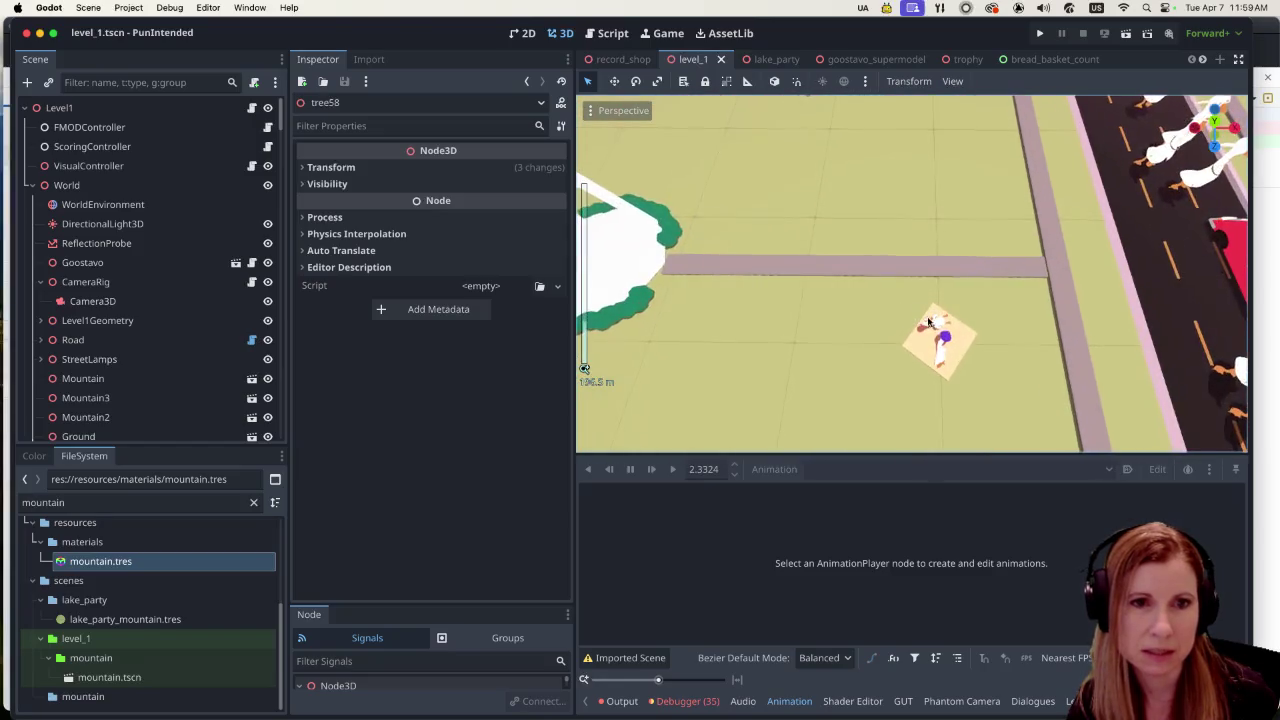
scroll(984, 357, "down", 8)
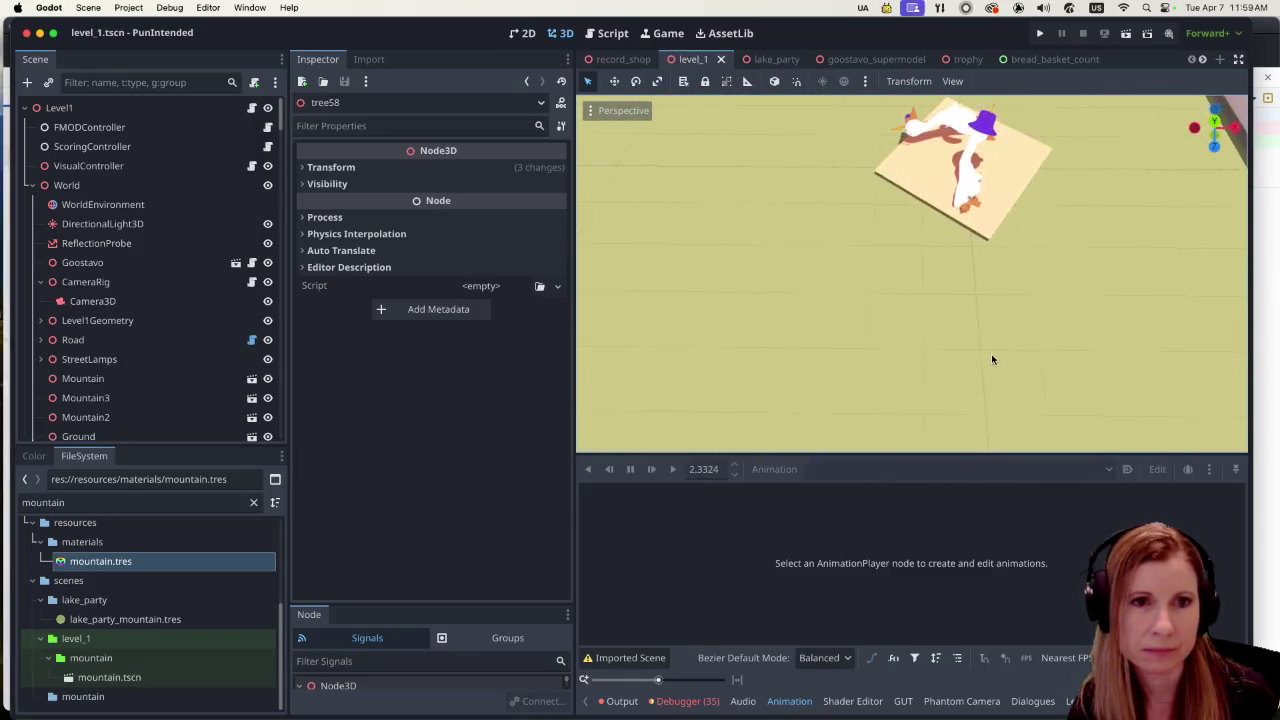
left_click(976, 148)
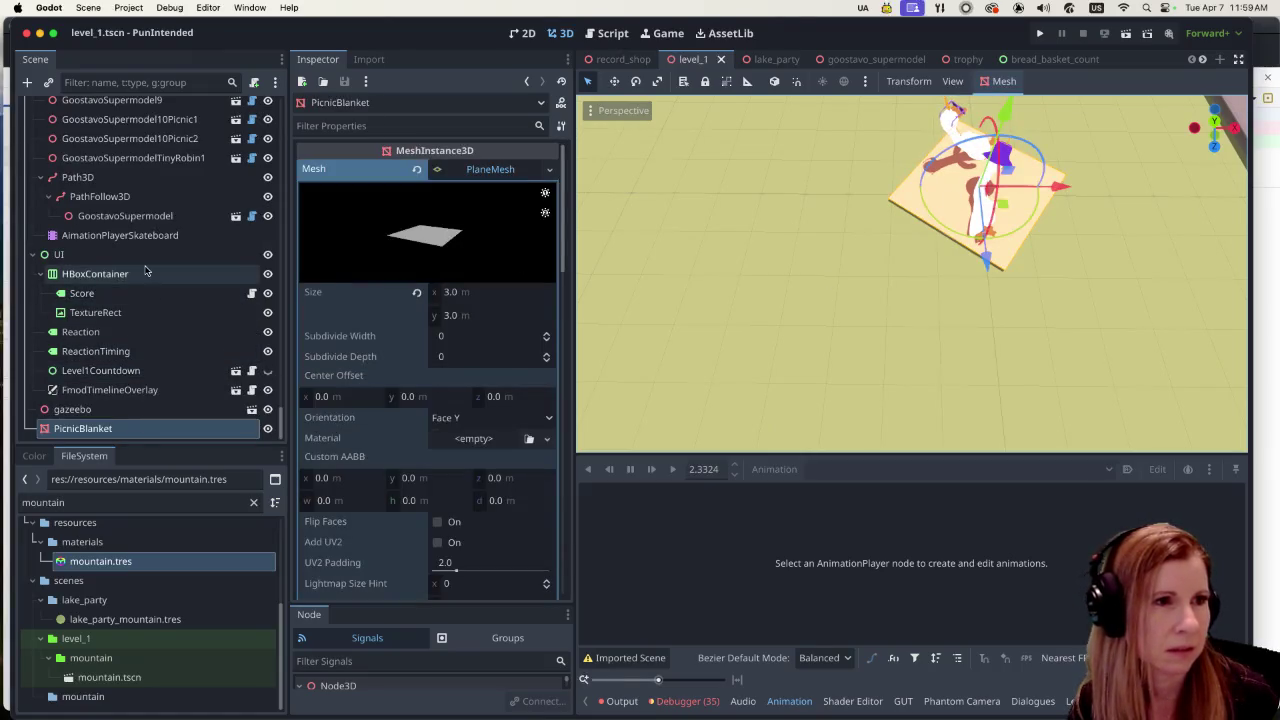
Inspect the Picnic2 and Picnic1 geese, then select the skateboarding GoostavoSupermodel
left_click(181, 144)
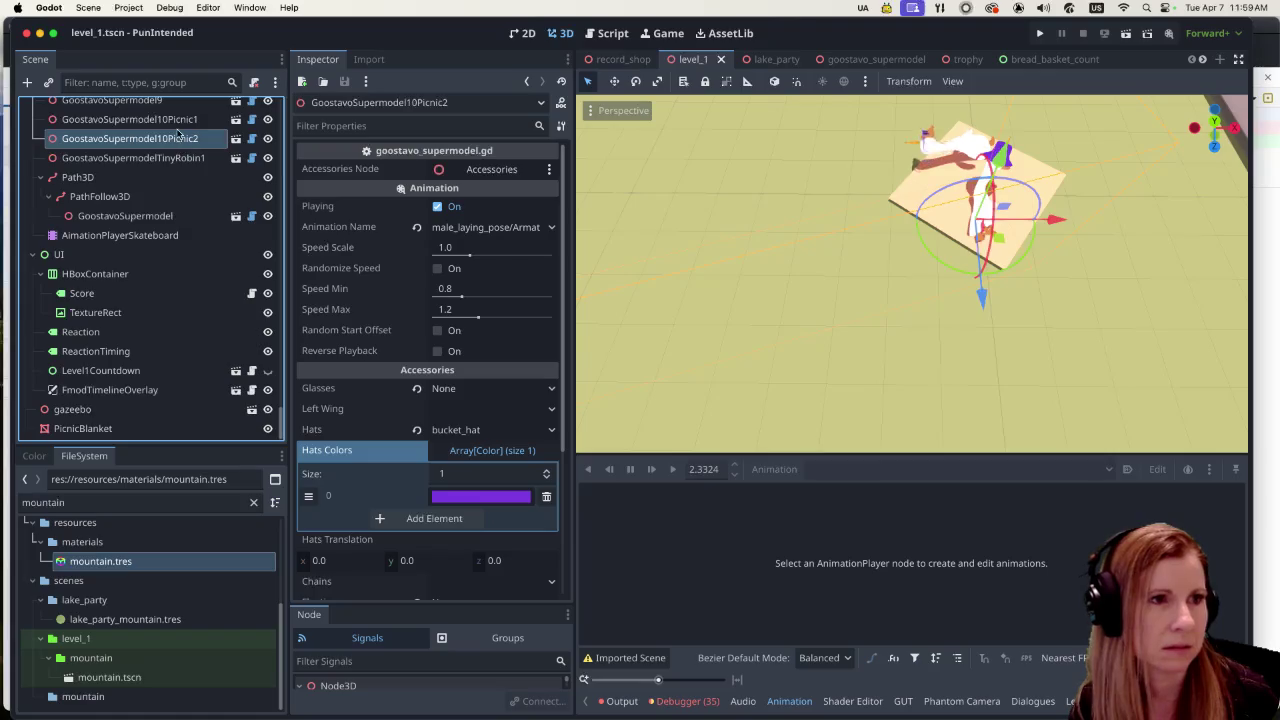
left_click(178, 121)
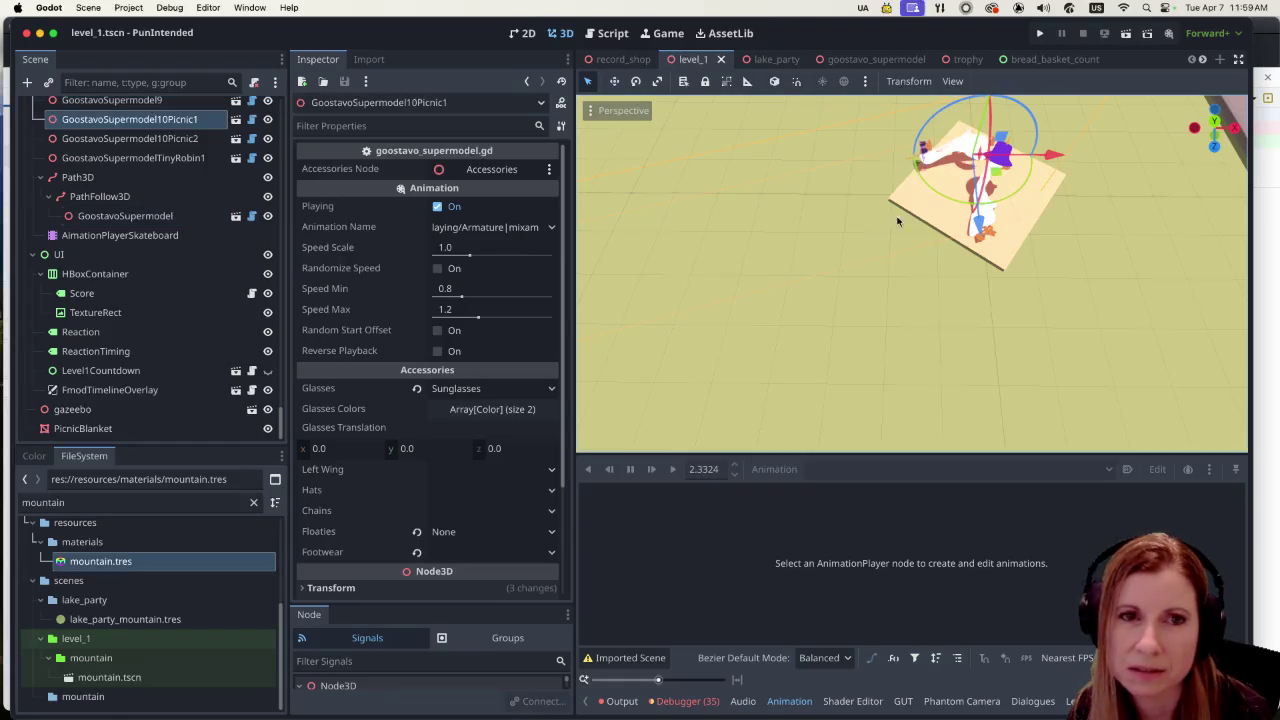
scroll(897, 221, "down", 5)
scroll(955, 300, "down", 2)
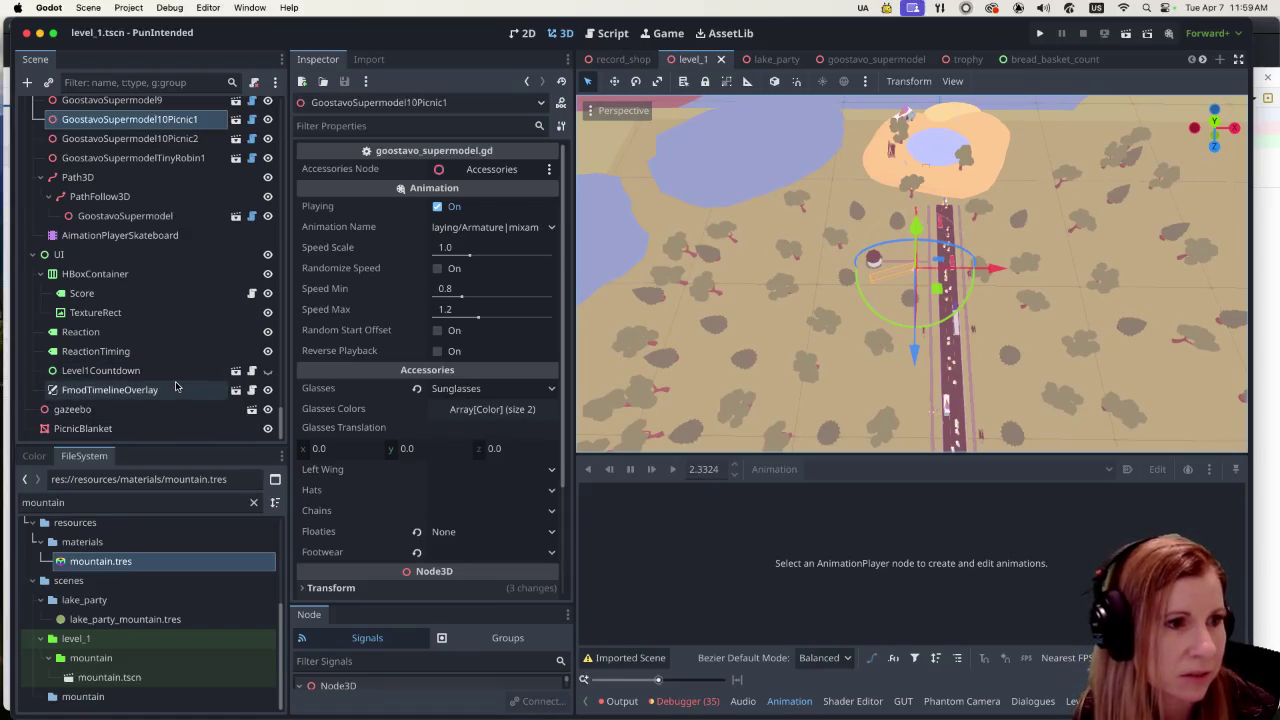
scroll(175, 386, "up", 1)
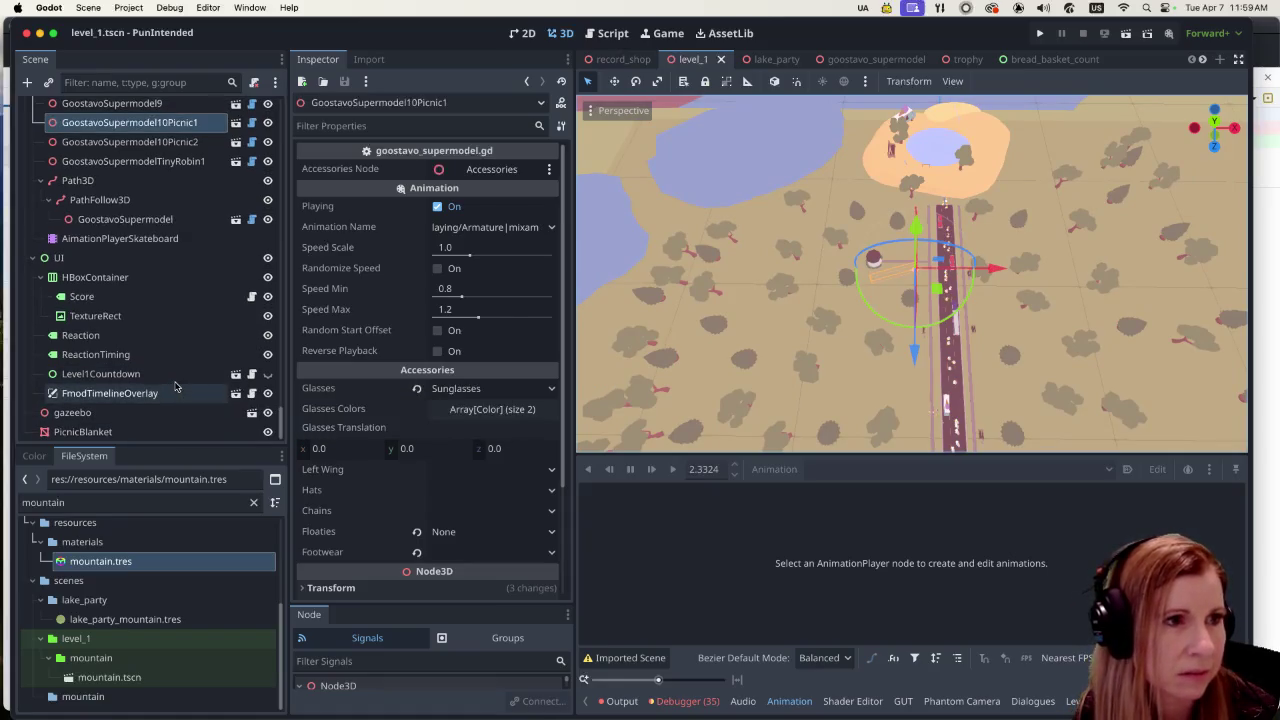
left_click(165, 222)
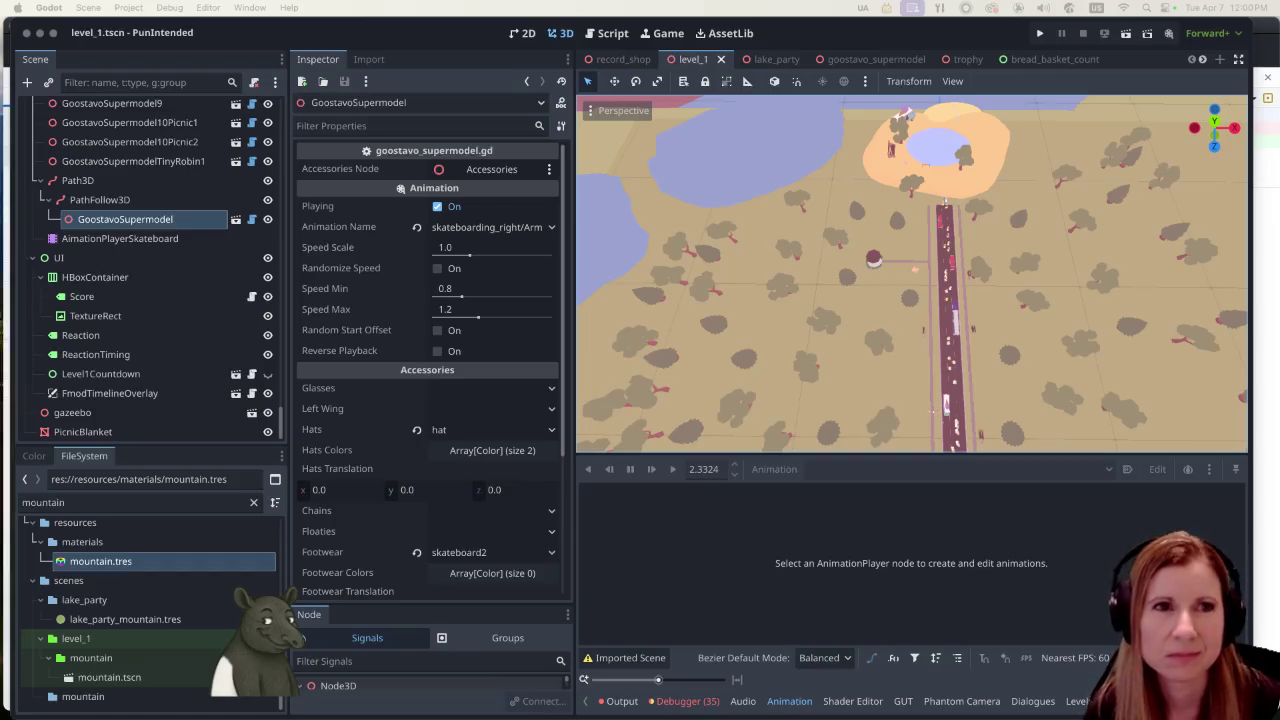
Switch to goostavo_supermodel and turn on looping for the 5.7-second laying animation
left_click(860, 59)
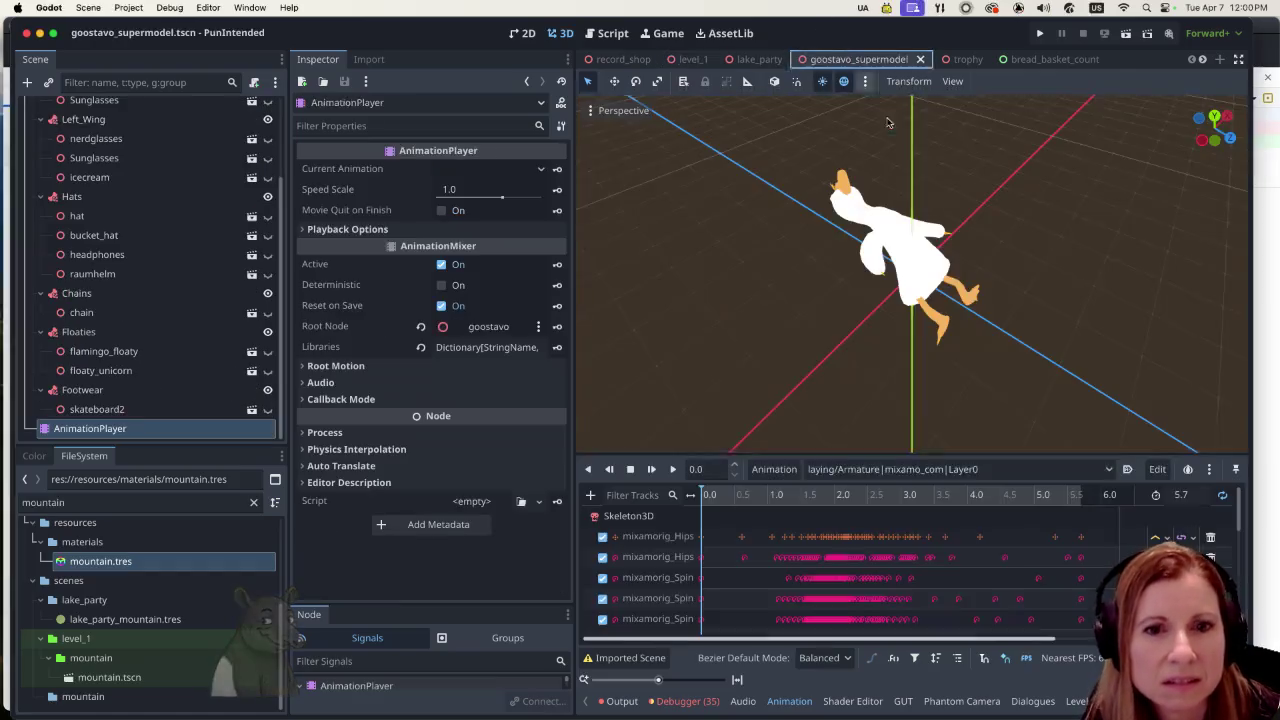
left_click(1223, 495)
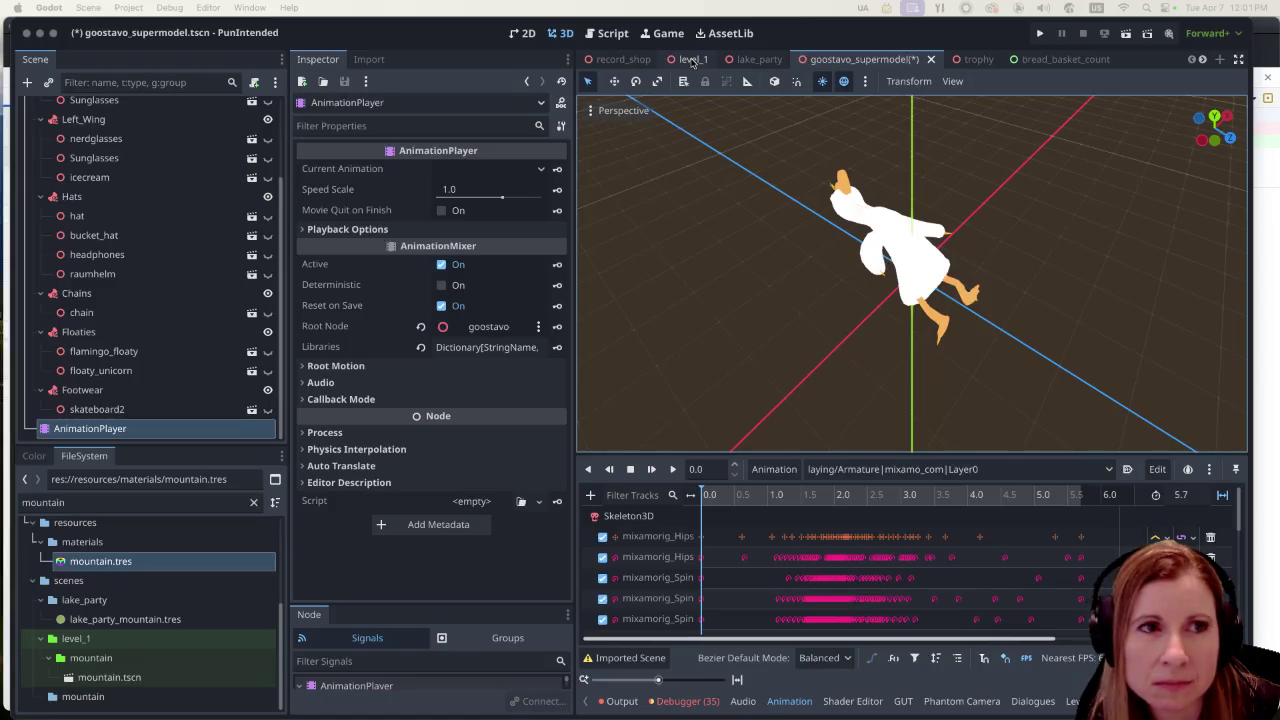
Return to level_1, then zoom out and orbit over the road, forest, lakes and picnic clearing
left_click(692, 60)
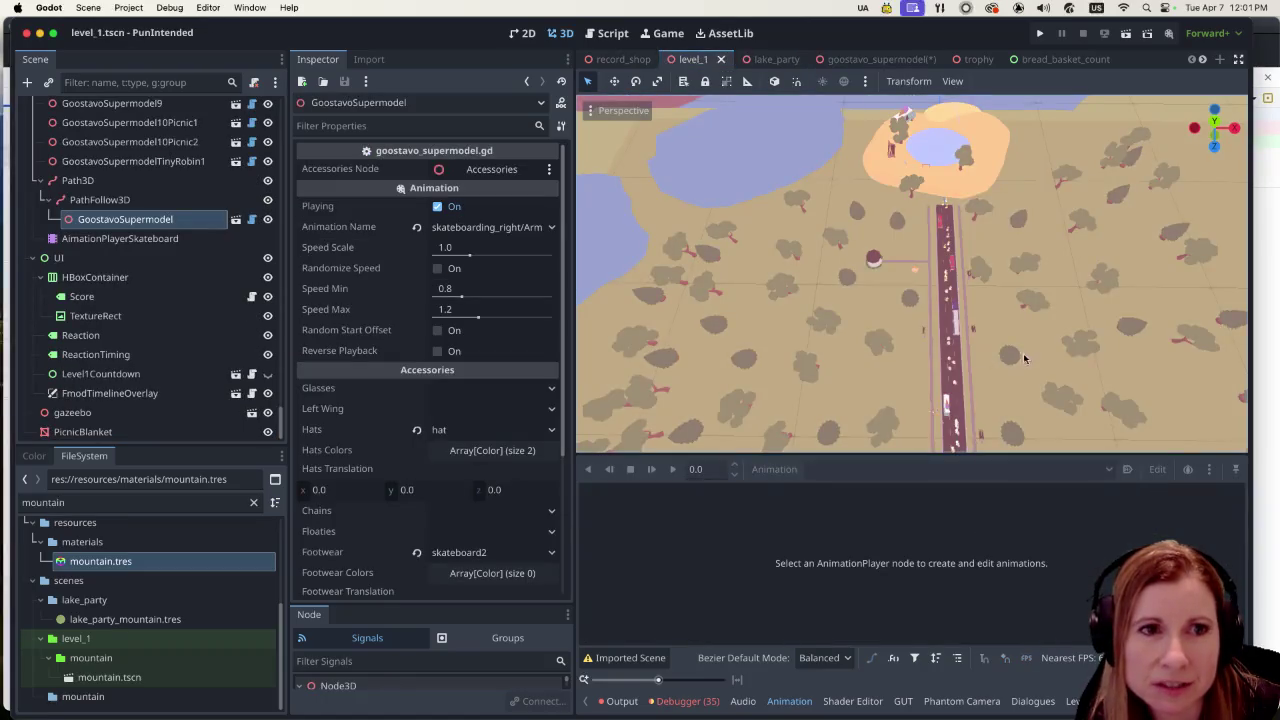
scroll(1010, 340, "down", 5)
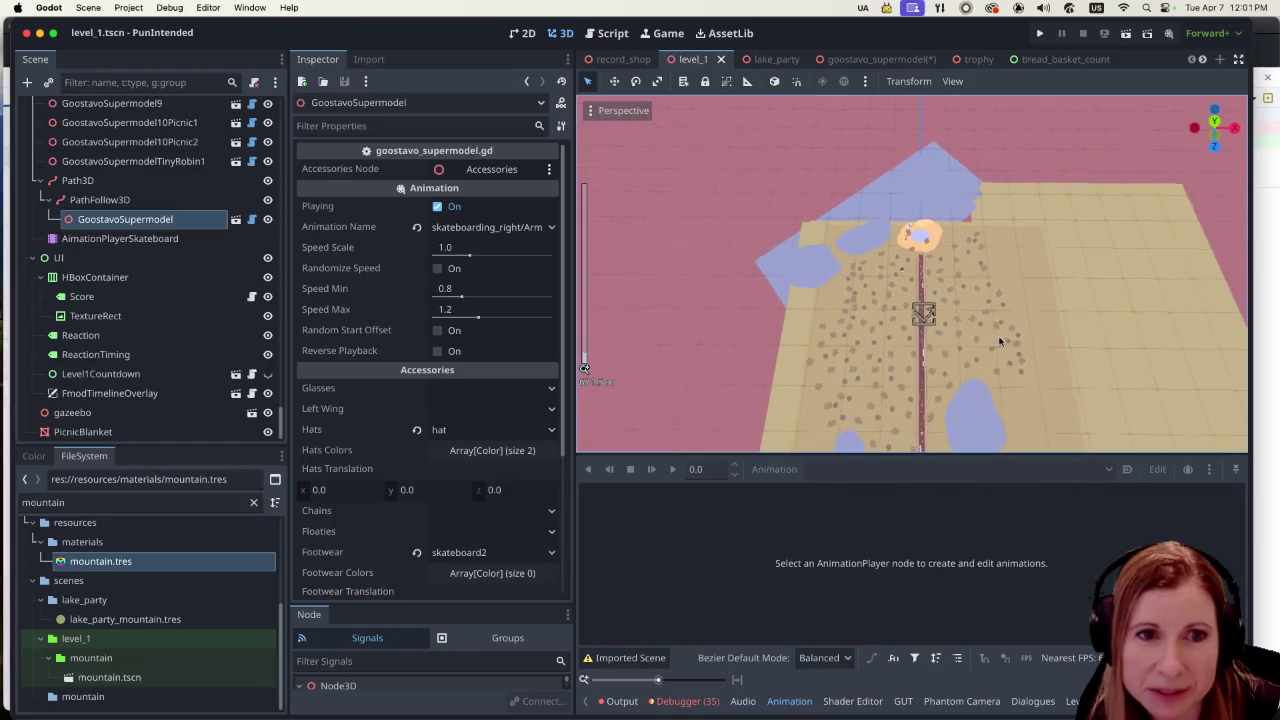
scroll(990, 340, "down", 2)
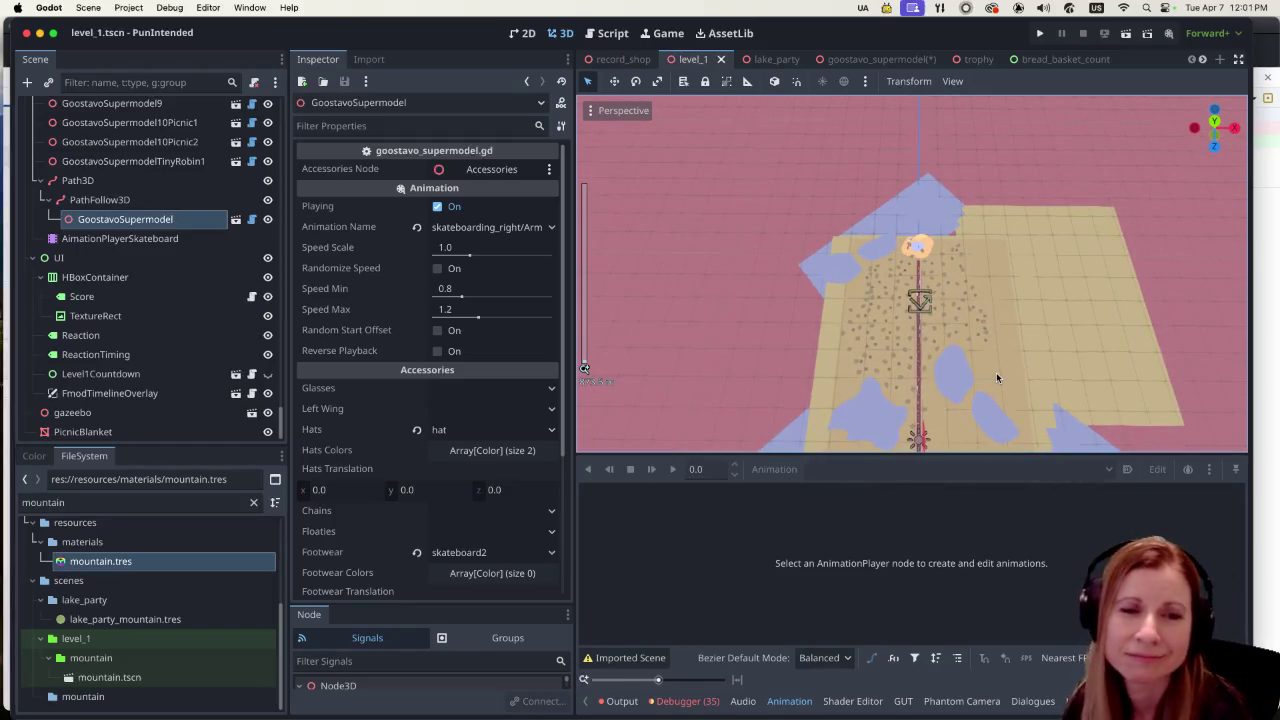
mouse_move(993, 376)
left_mouse_down()
mouse_move(993, 298)
mouse_move(861, 271)
left_mouse_up()
scroll(861, 271, "up", 3)
scroll(1021, 371, "up", 1)
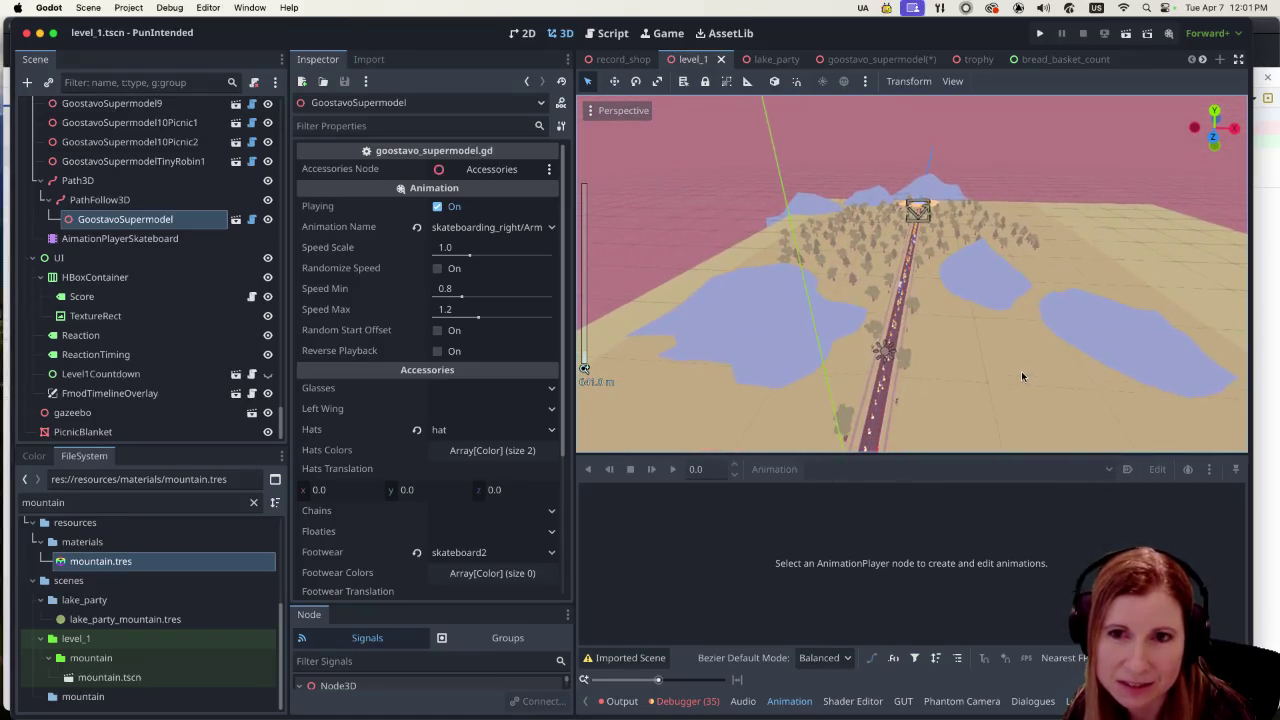
scroll(990, 377, "up", 1)
scroll(973, 375, "up", 2)
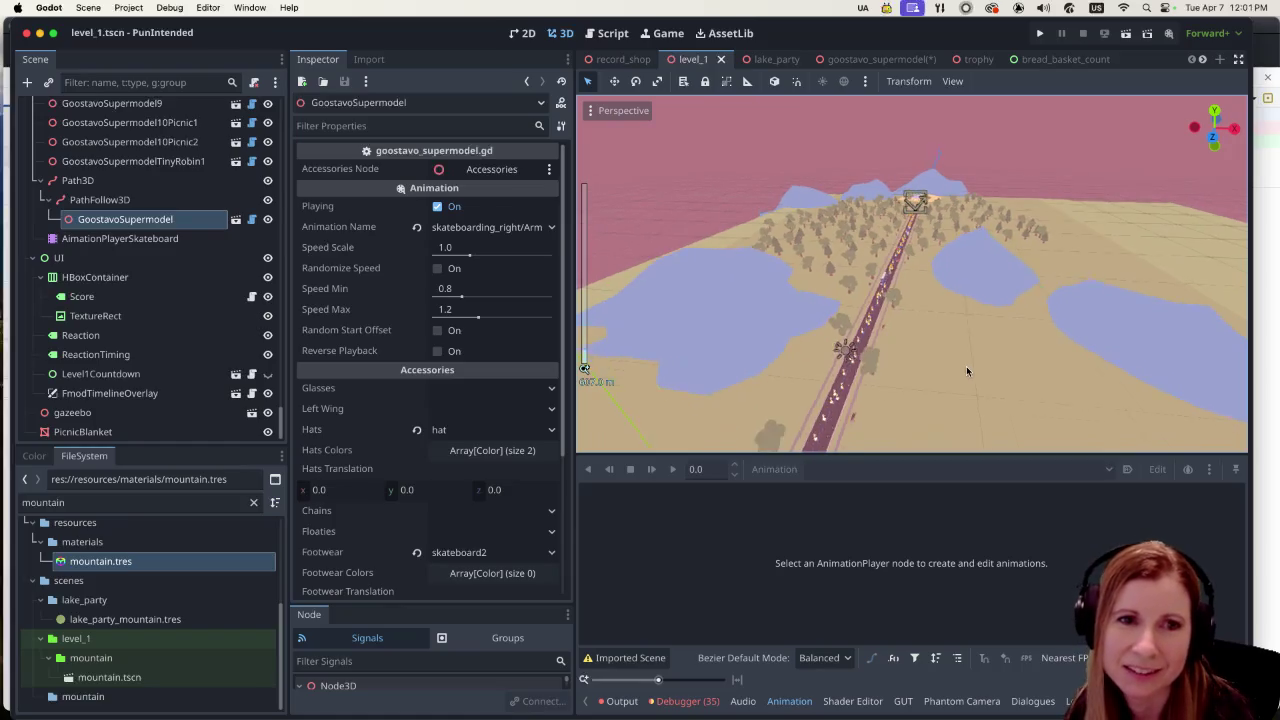
scroll(983, 362, "up", 1)
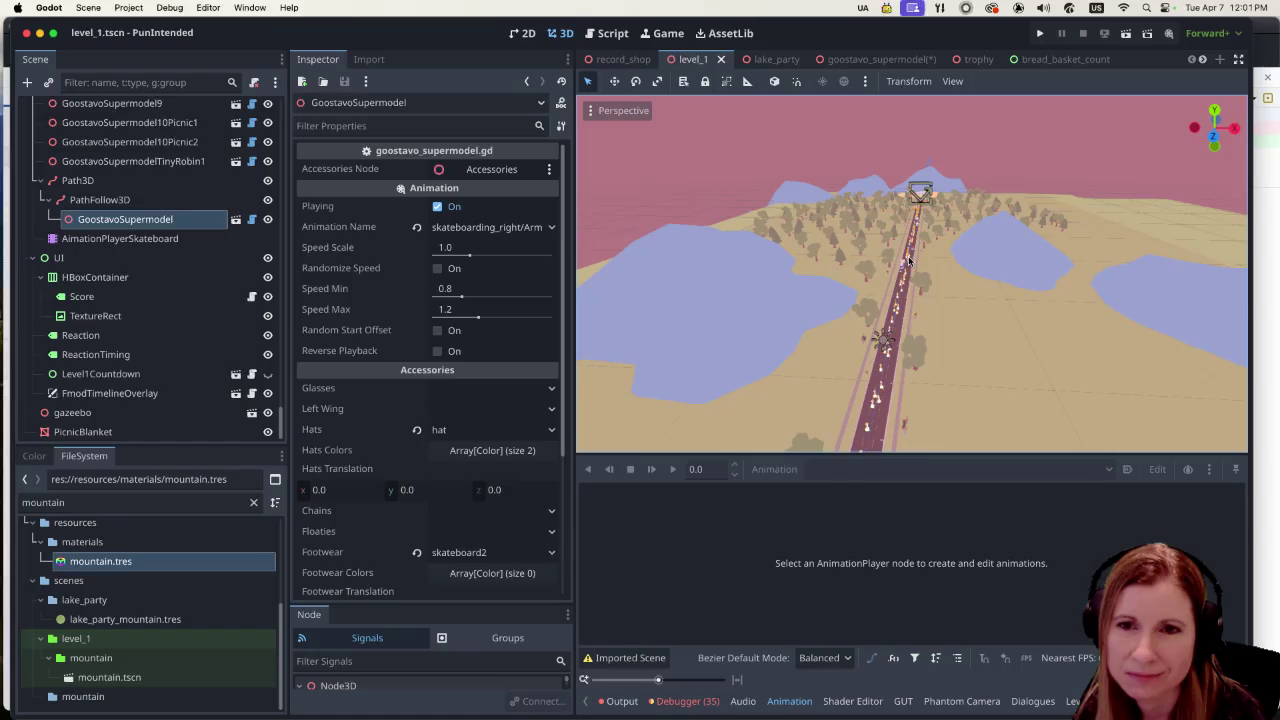
mouse_move(945, 230)
left_mouse_down()
mouse_move(973, 263)
mouse_move(949, 330)
left_mouse_up()
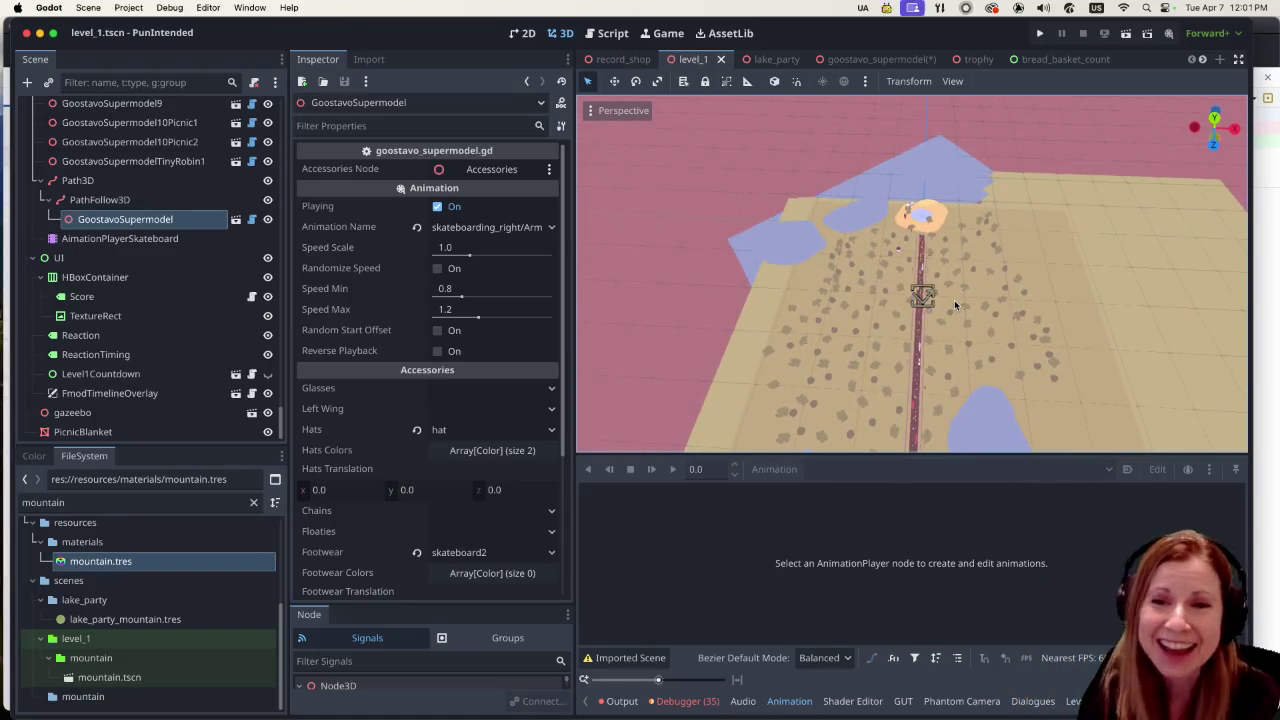
scroll(953, 360, "down", 2)
scroll(945, 365, "down", 3)
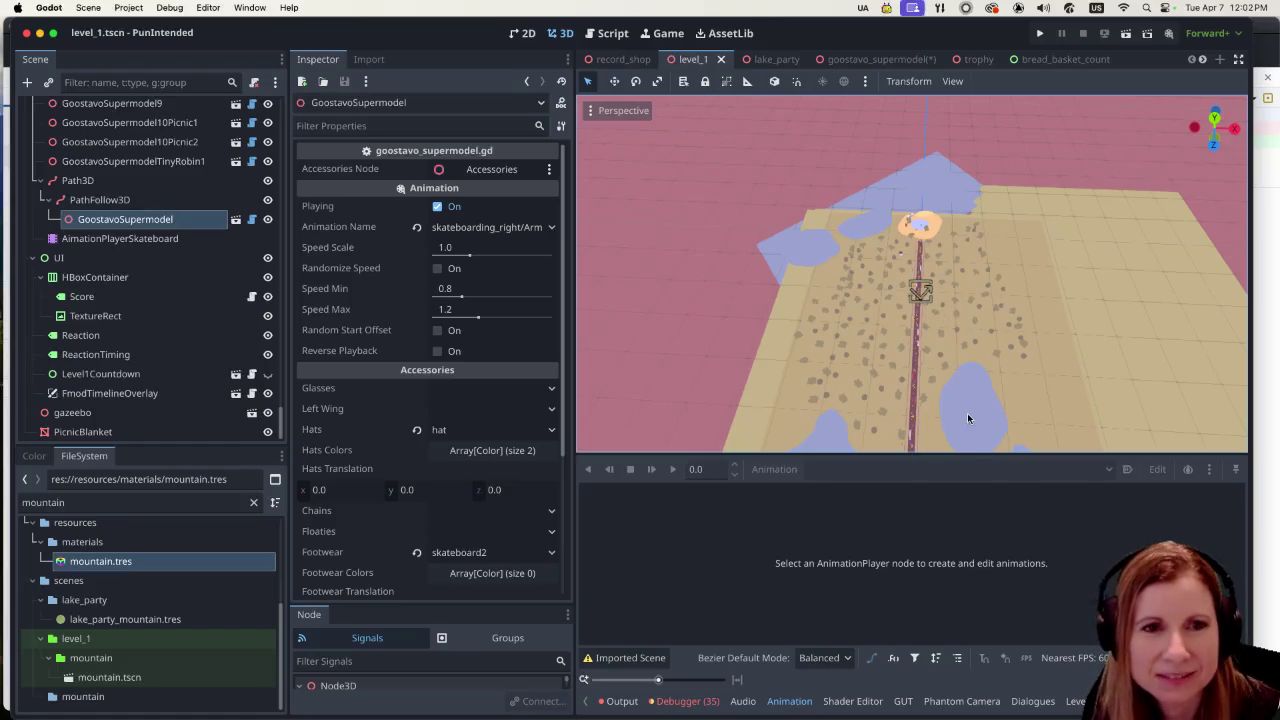
Switch to Top Orthogonal view and zoom and pan along the forested road to judge tree density
key("KP_7")
scroll(966, 405, "up", 2)
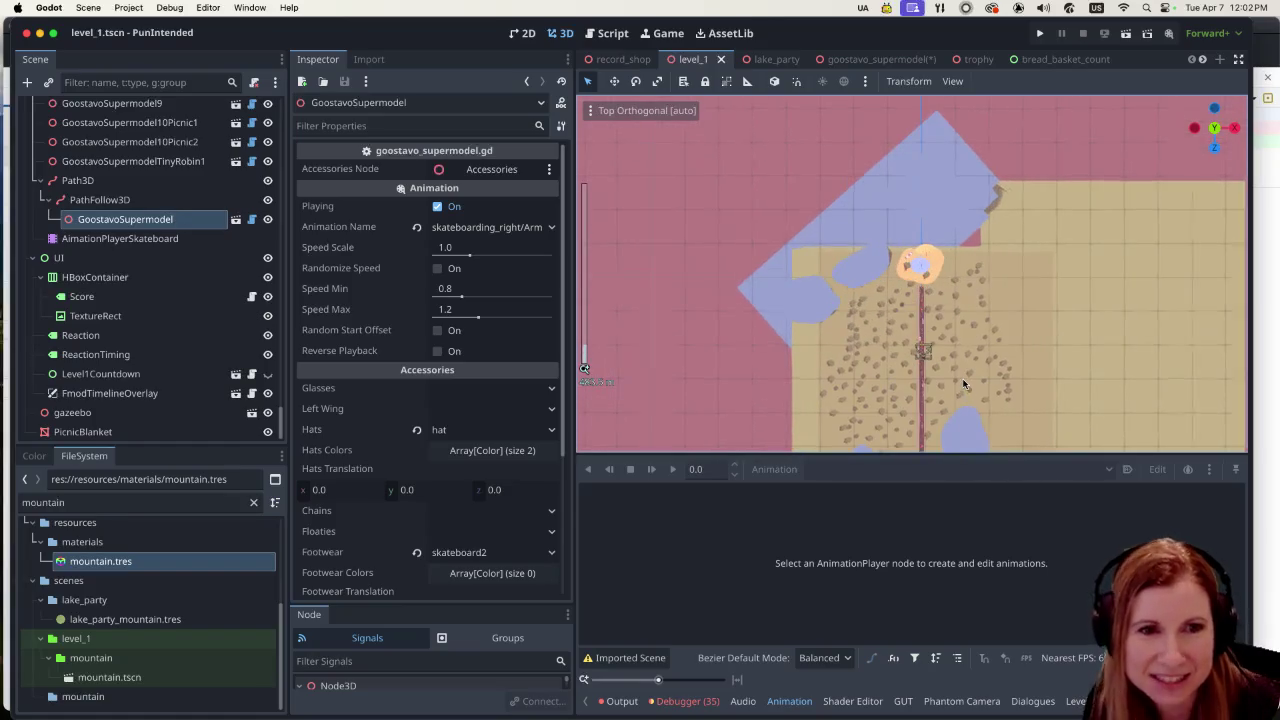
scroll(963, 277, "down", 5)
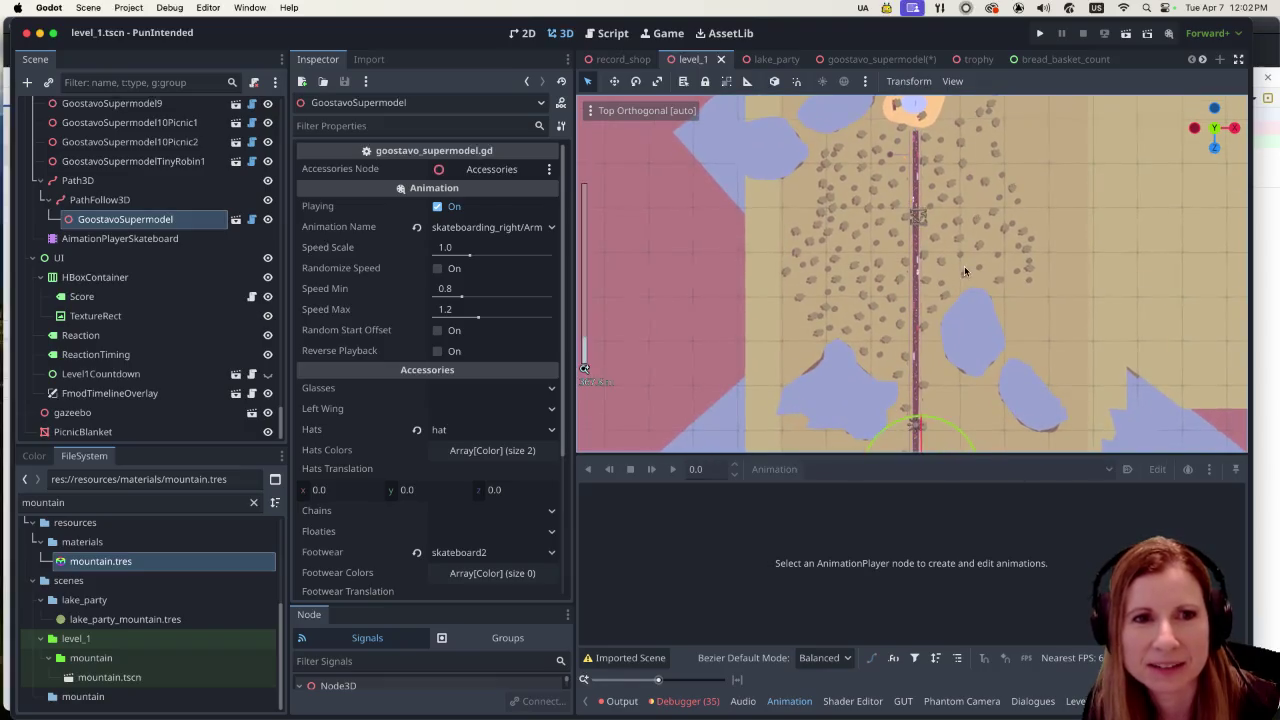
scroll(962, 266, "up", 3)
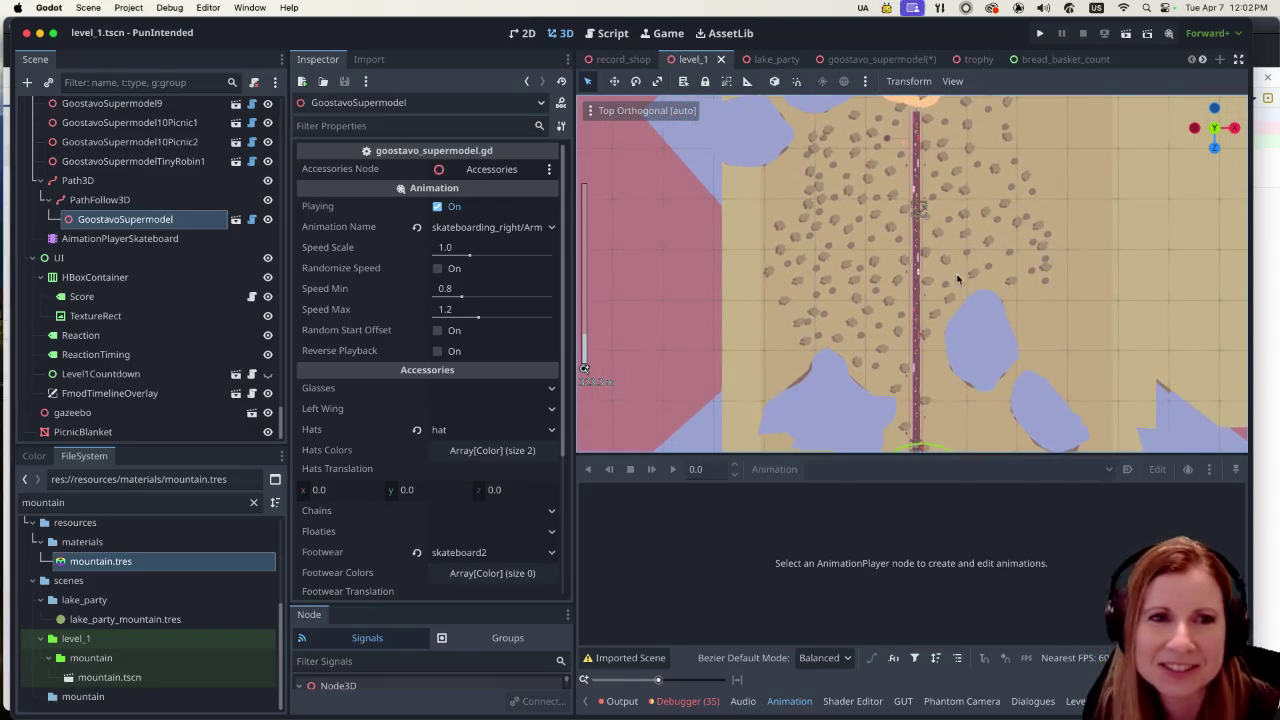
scroll(1003, 312, "up", 4)
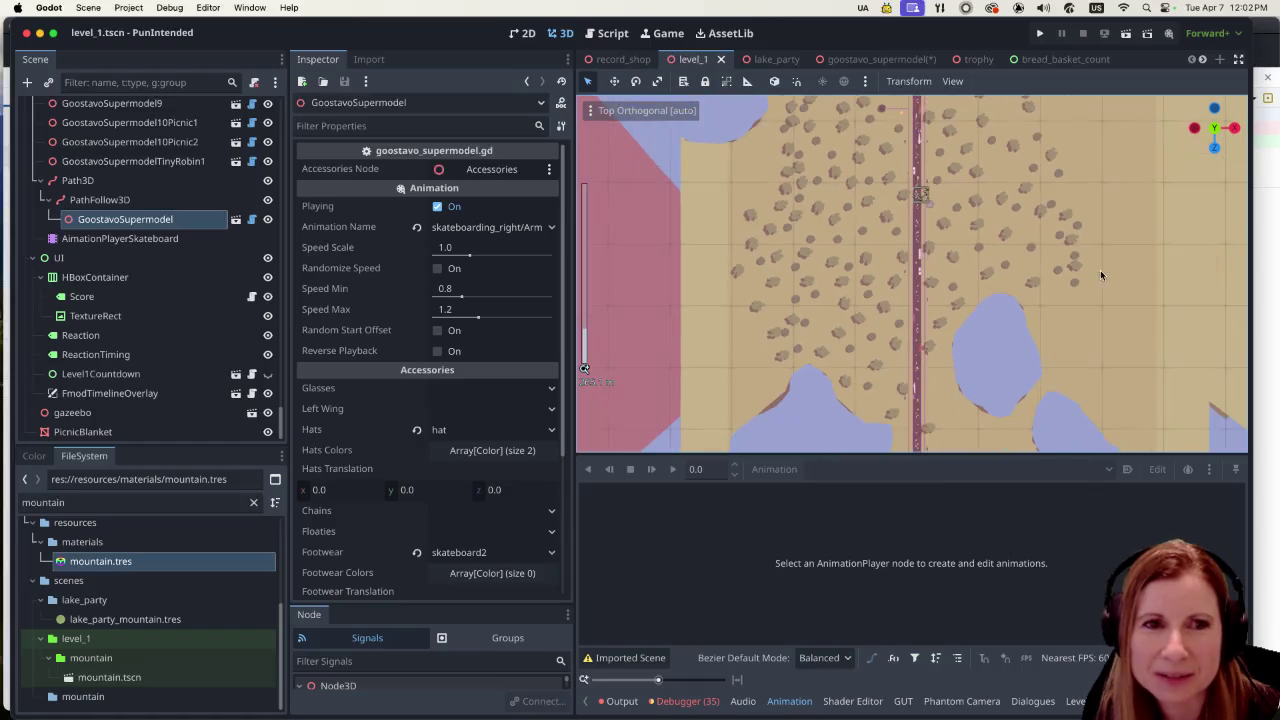
scroll(1041, 228, "up", 2)
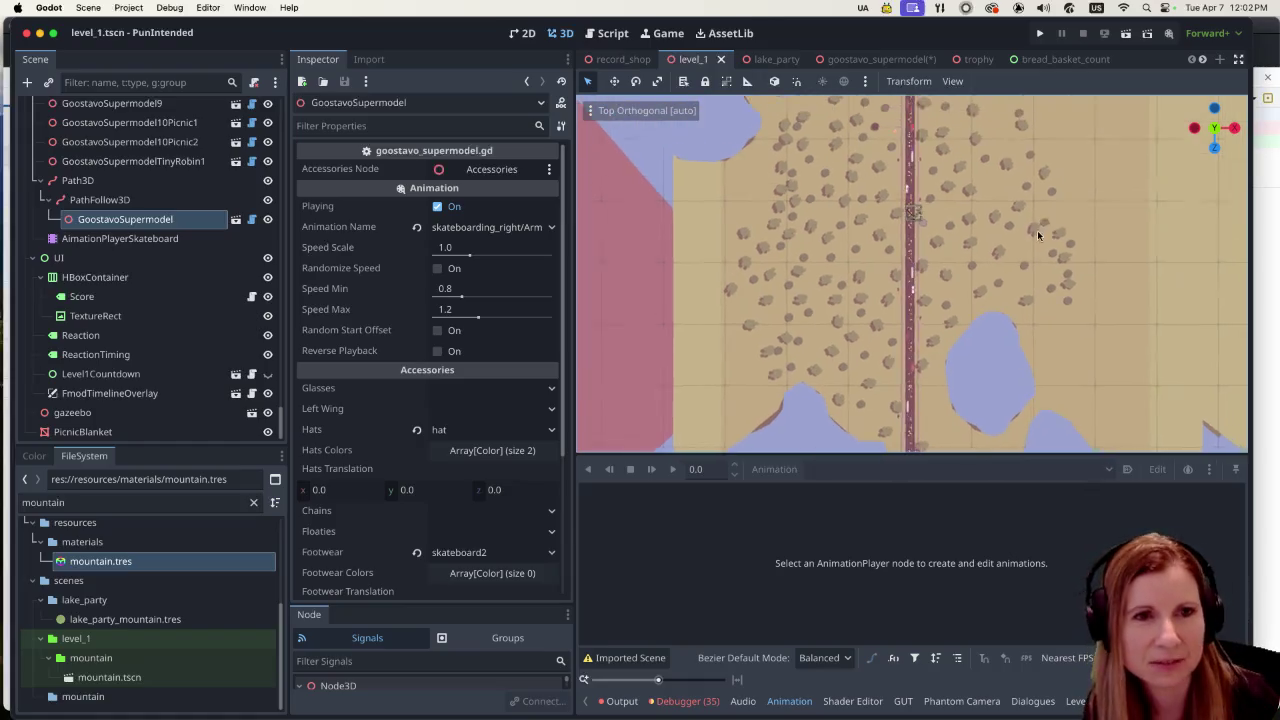
left_click_drag(1041, 228, 1014, 294)
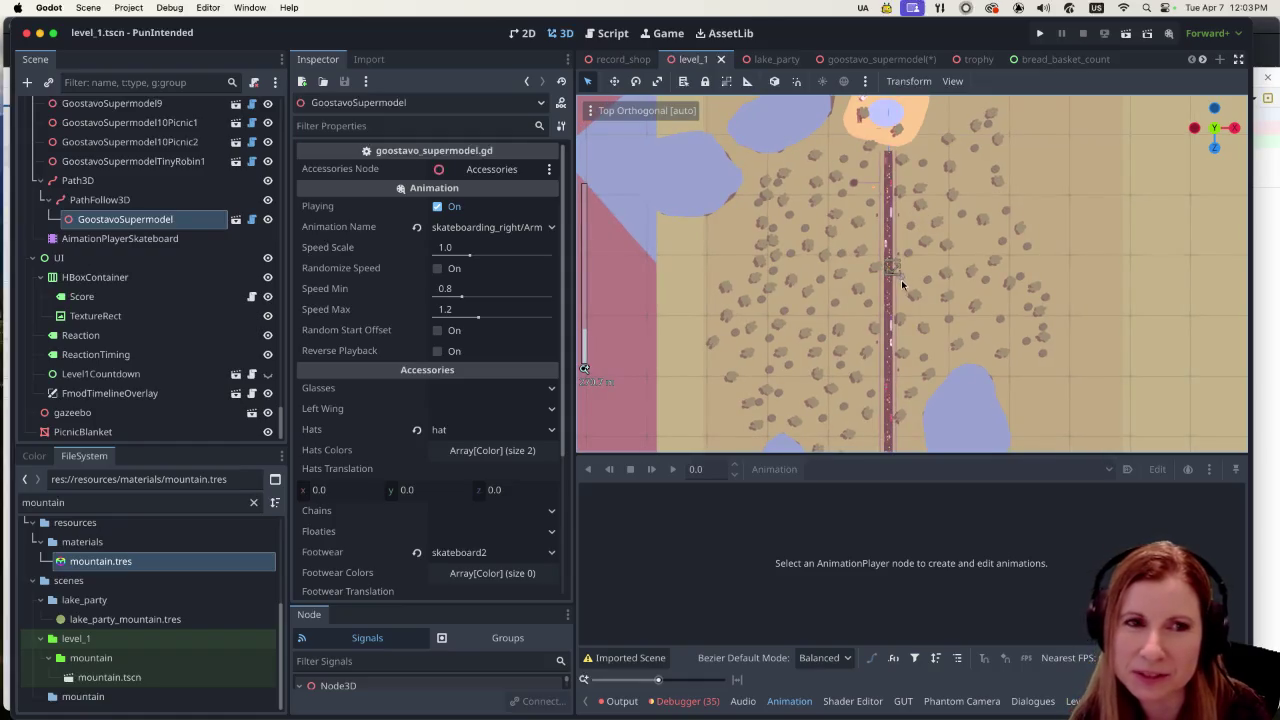
scroll(924, 289, "up", 4)
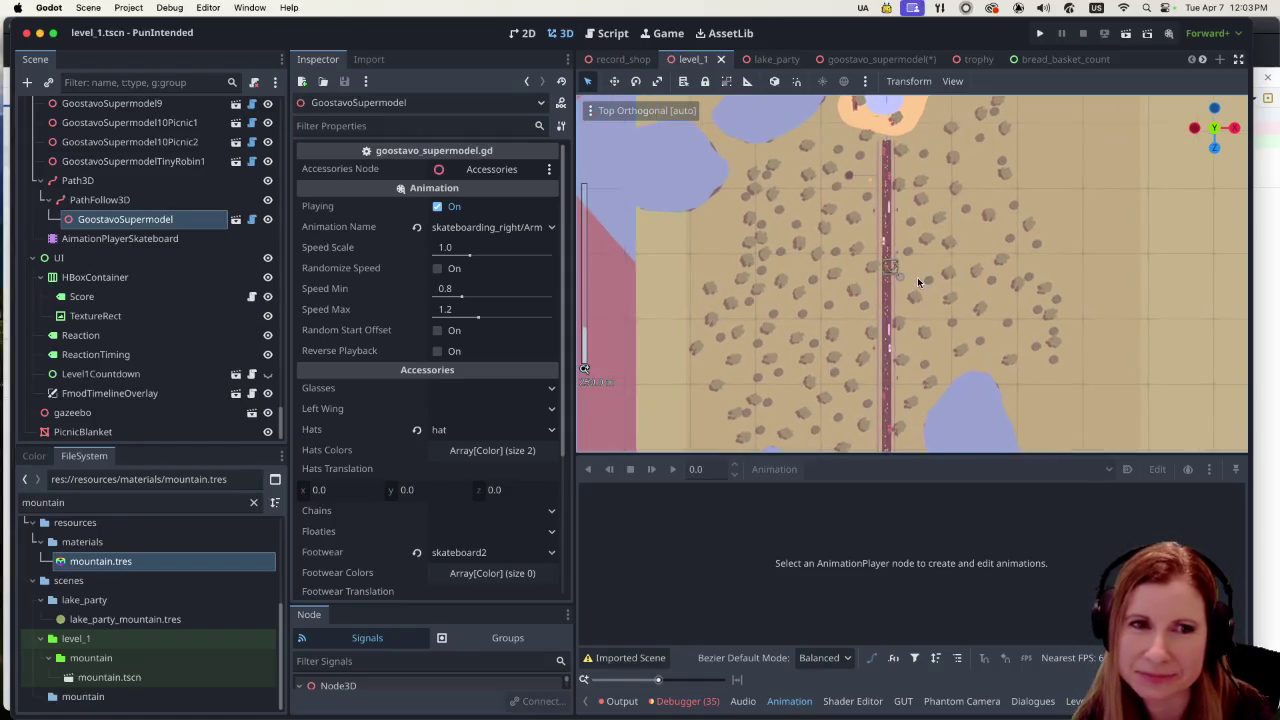
scroll(912, 287, "down", 4)
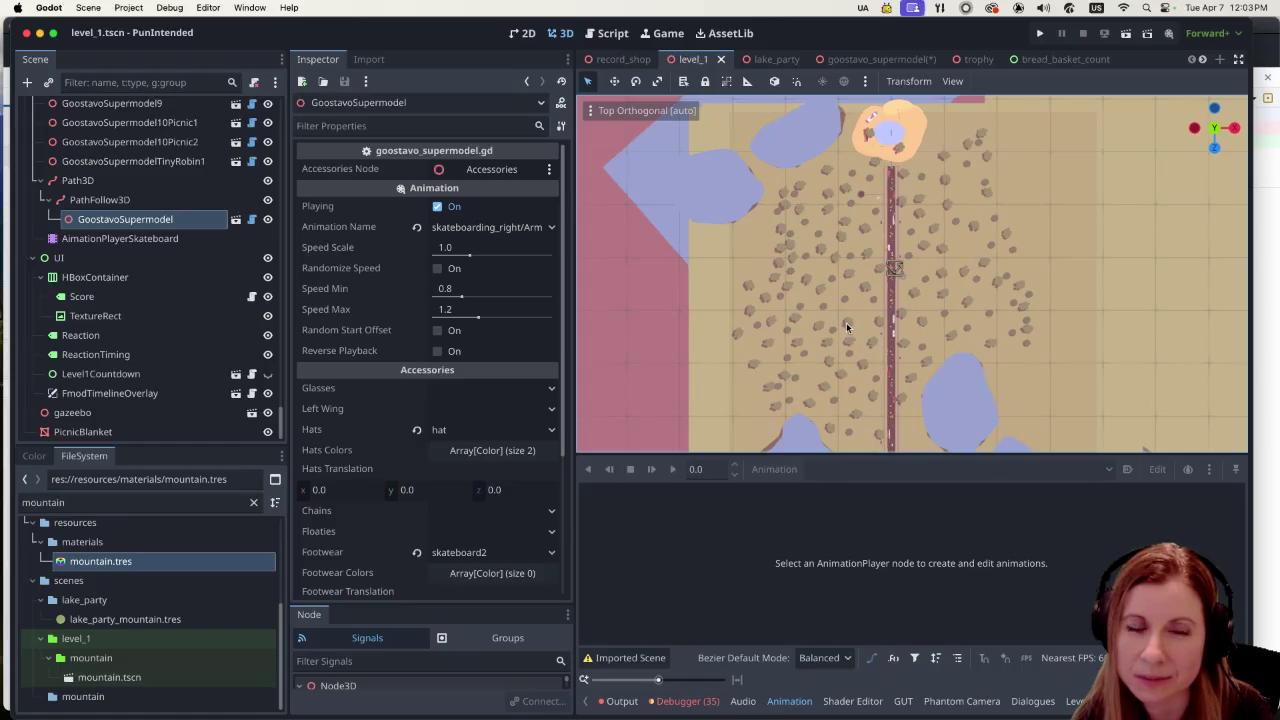
scroll(846, 325, "up", 2)
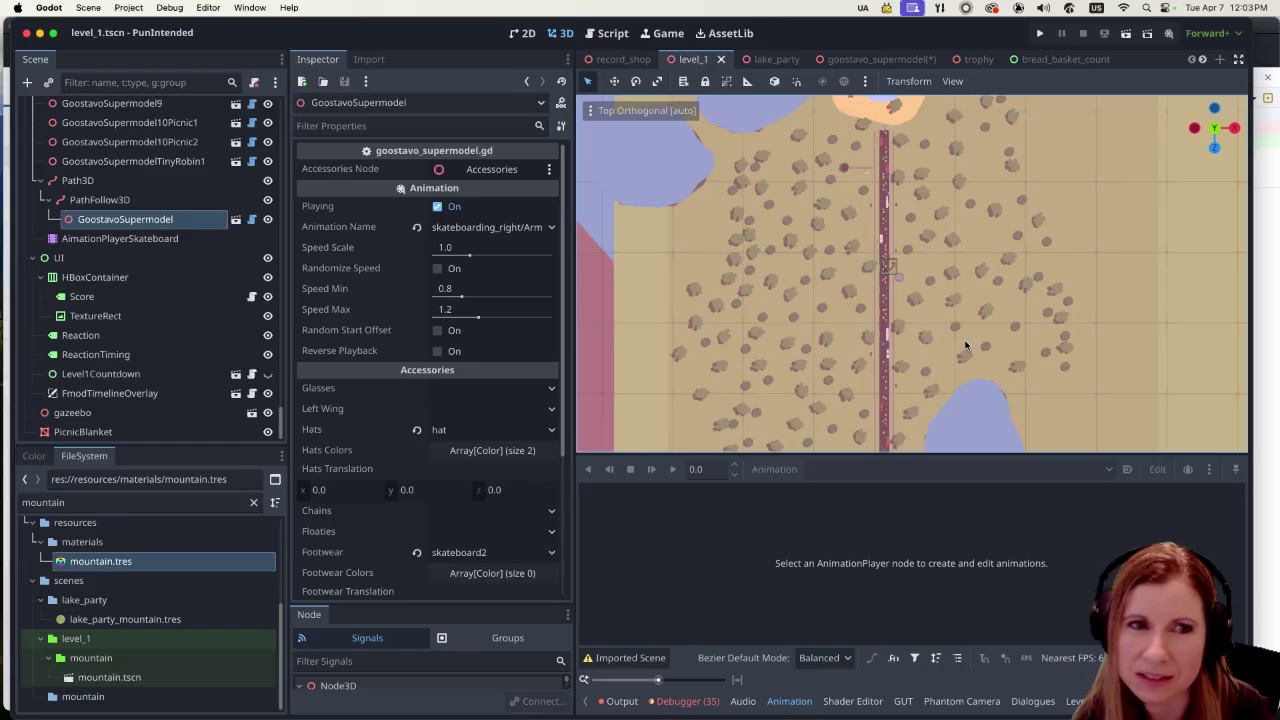
Select tree45 in the forest and delete it from the Scene dock, confirming the prompt
left_click(695, 322)
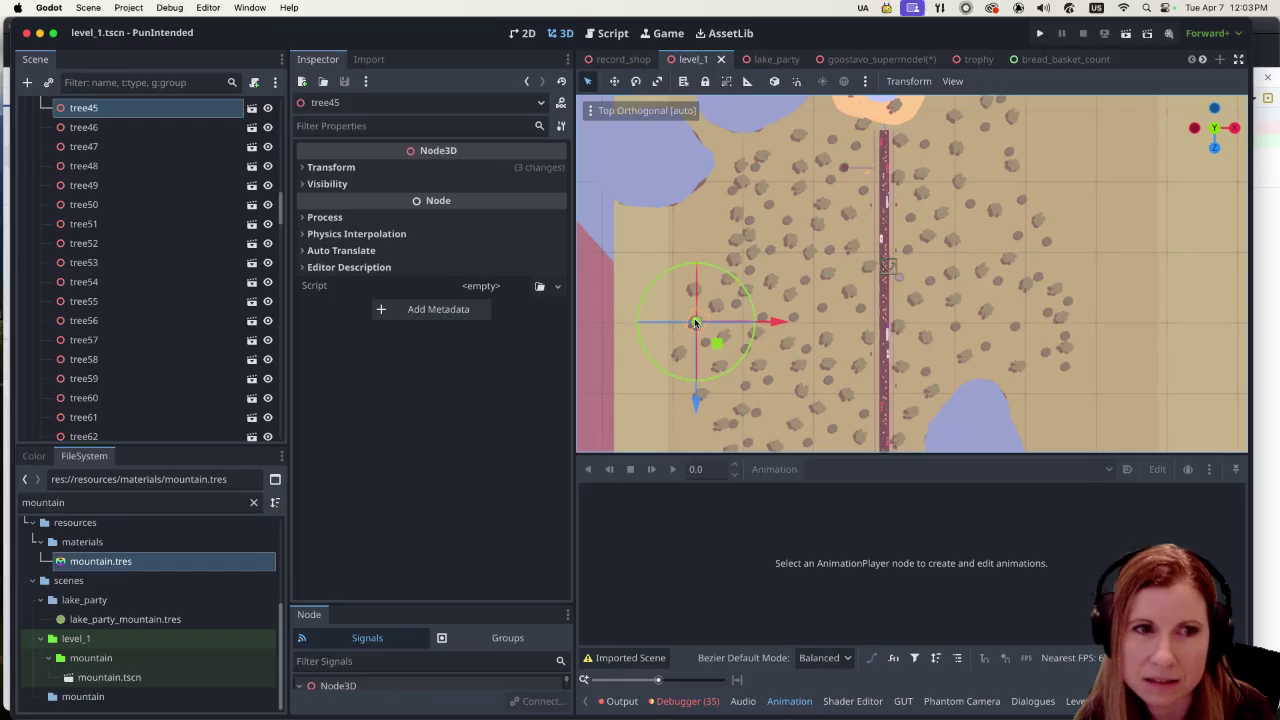
scroll(186, 188, "up", 2)
right_click(148, 192)
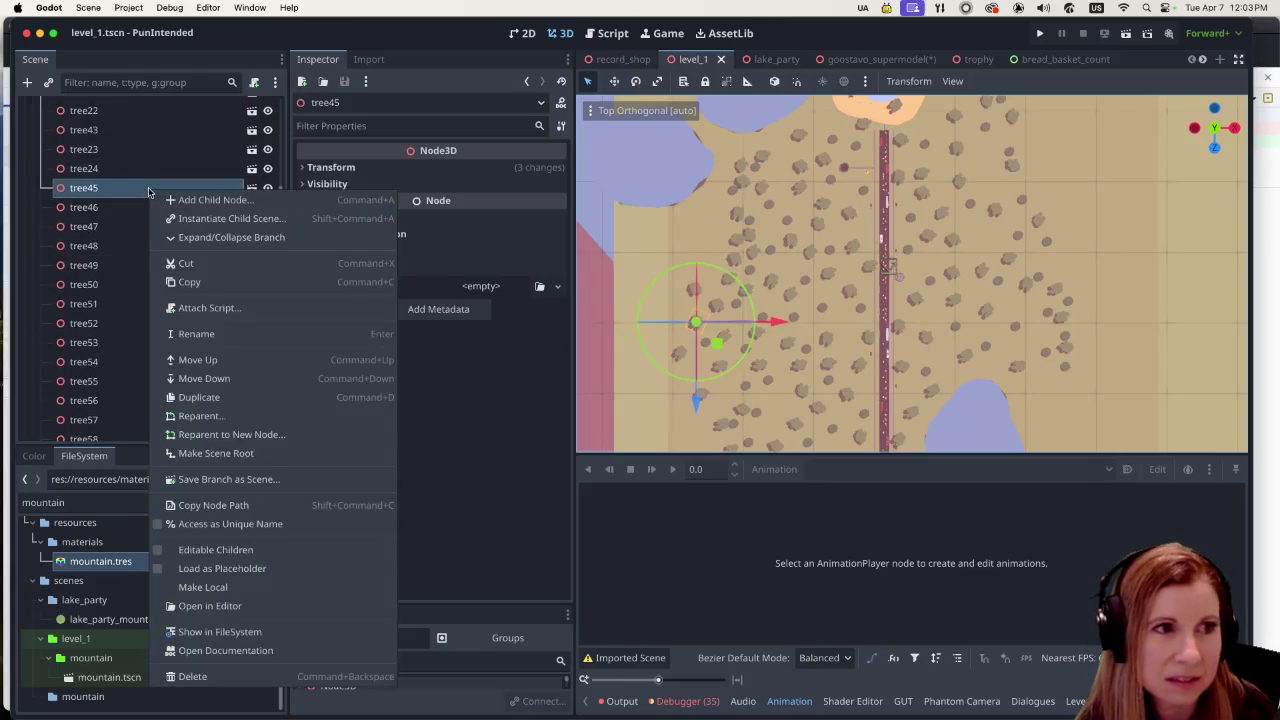
left_click(203, 676)
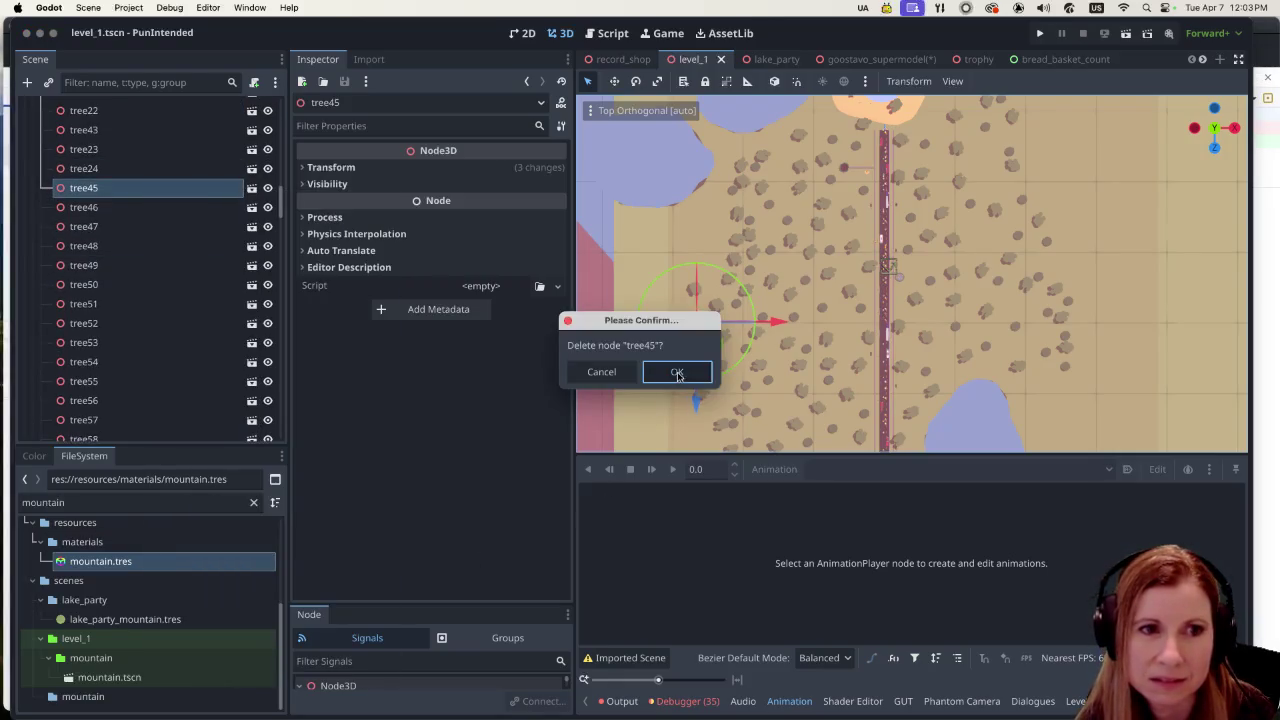
key("Return")
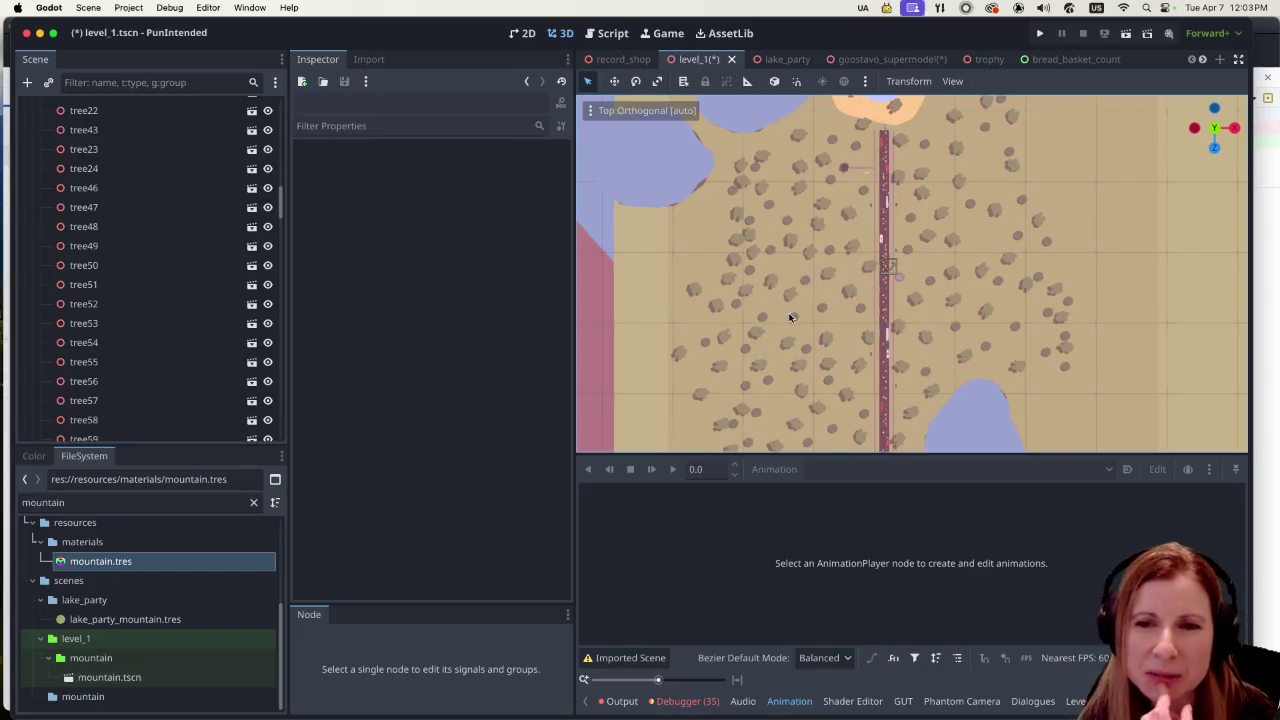
scroll(830, 333, "down", 4)
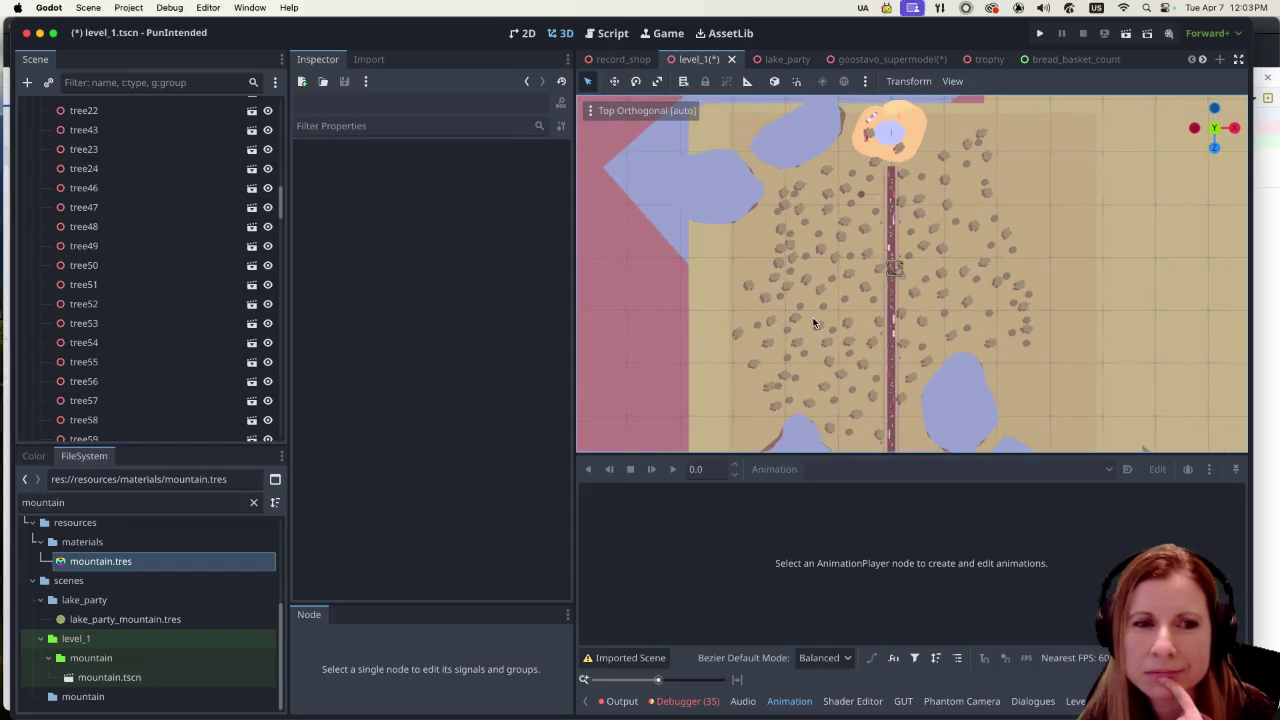
scroll(815, 324, "up", 6)
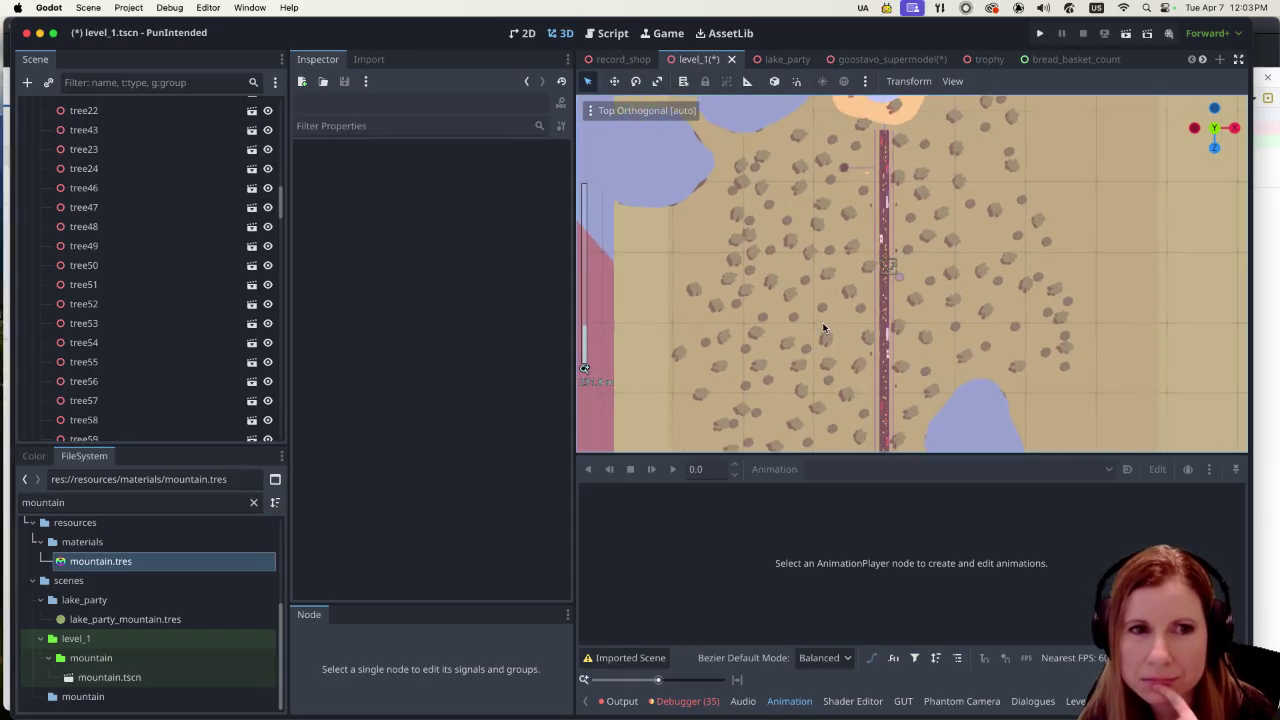
scroll(824, 328, "down", 5)
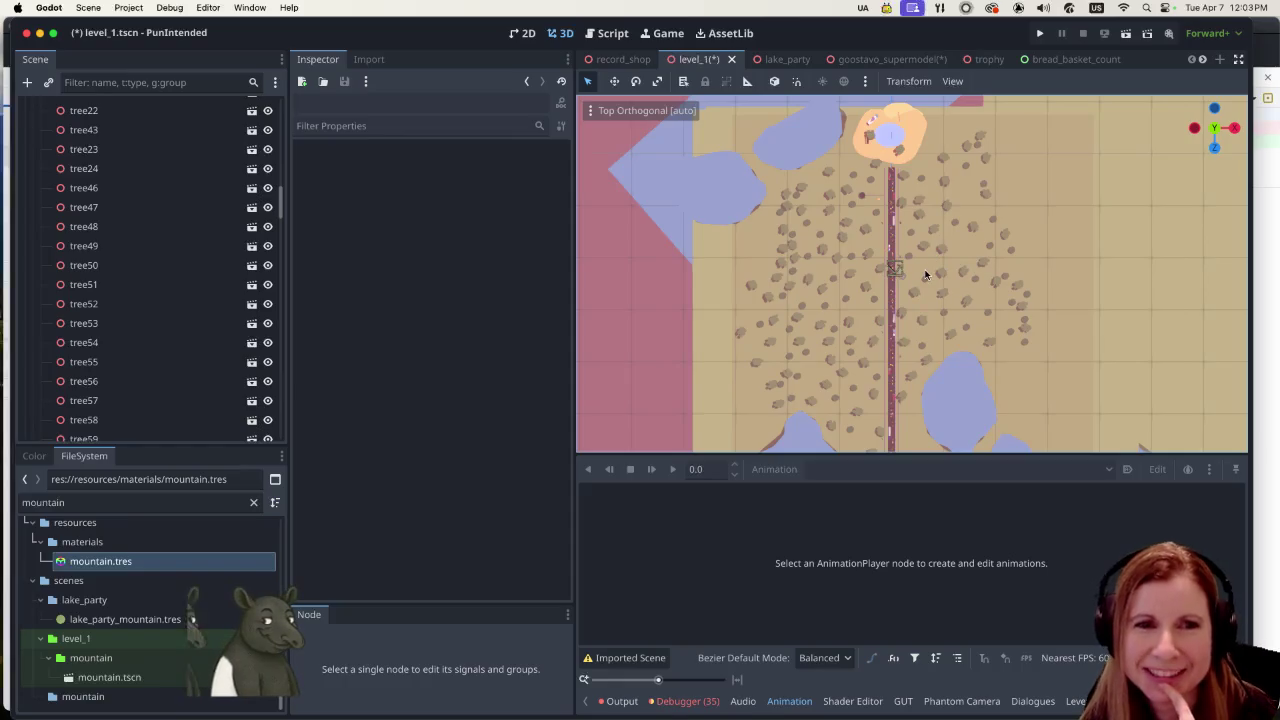
scroll(781, 285, "up", 3)
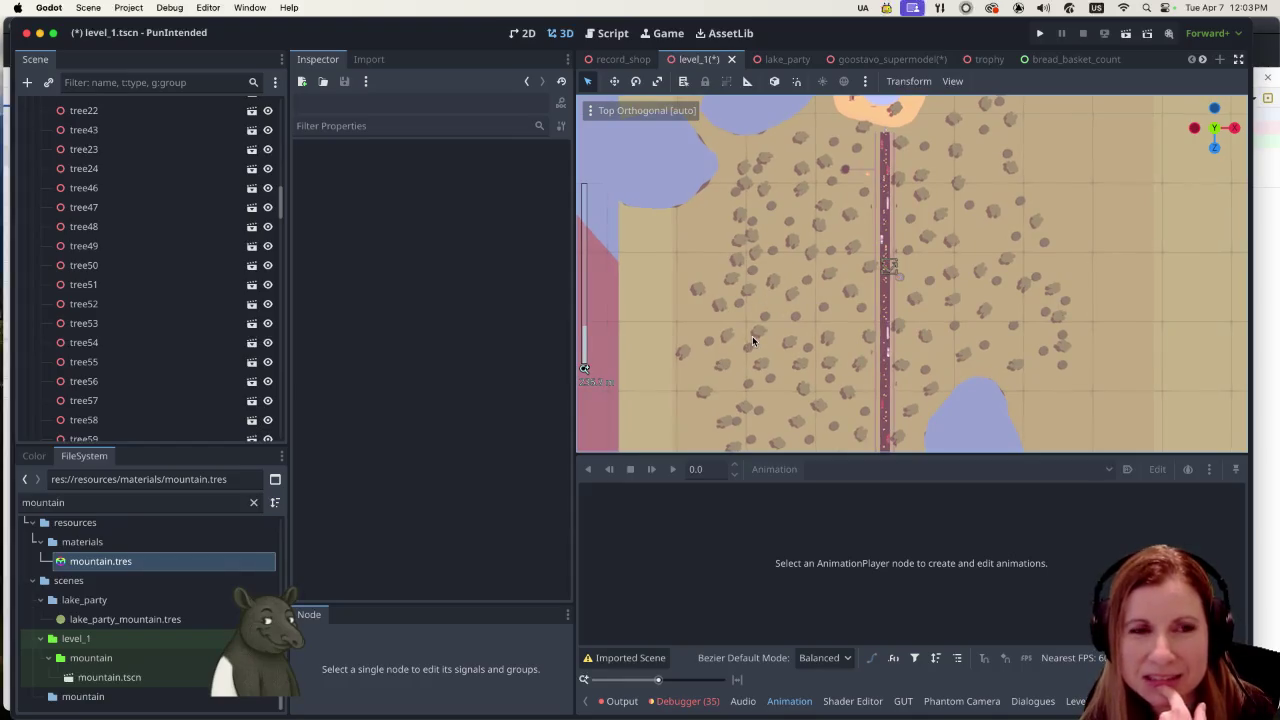
scroll(752, 340, "up", 2)
scroll(752, 341, "up", 2)
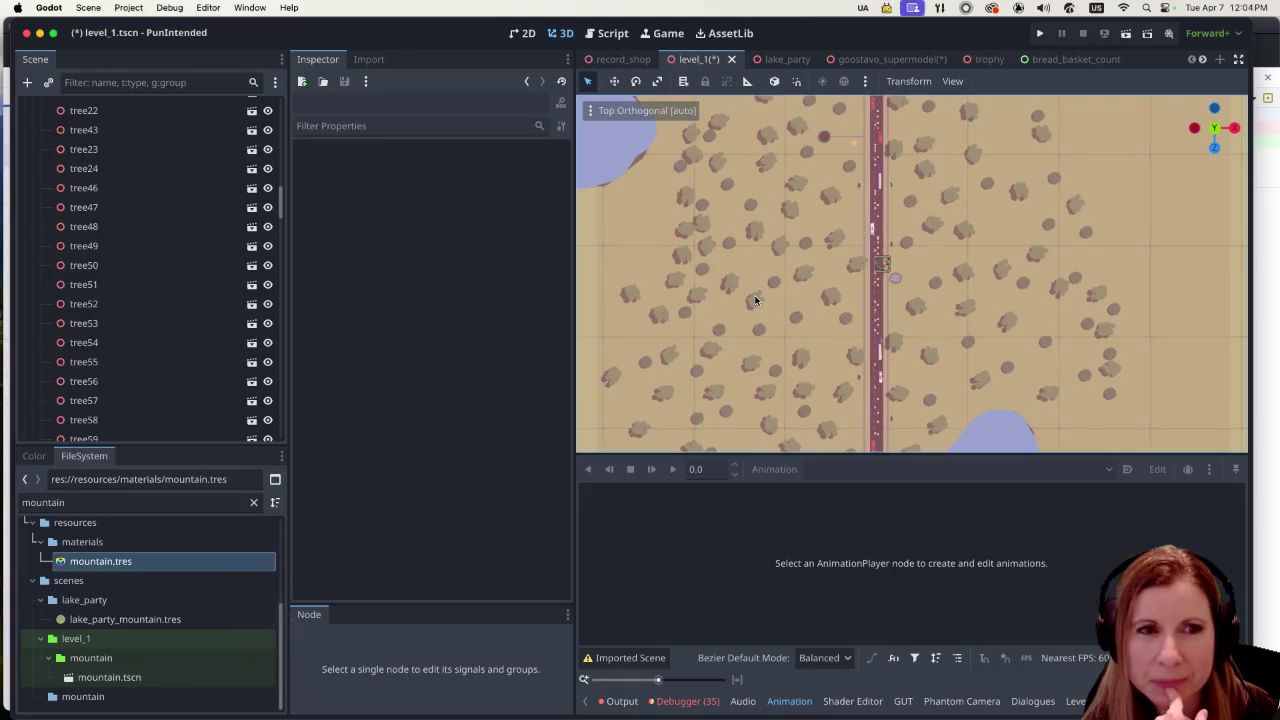
scroll(754, 299, "up", 1)
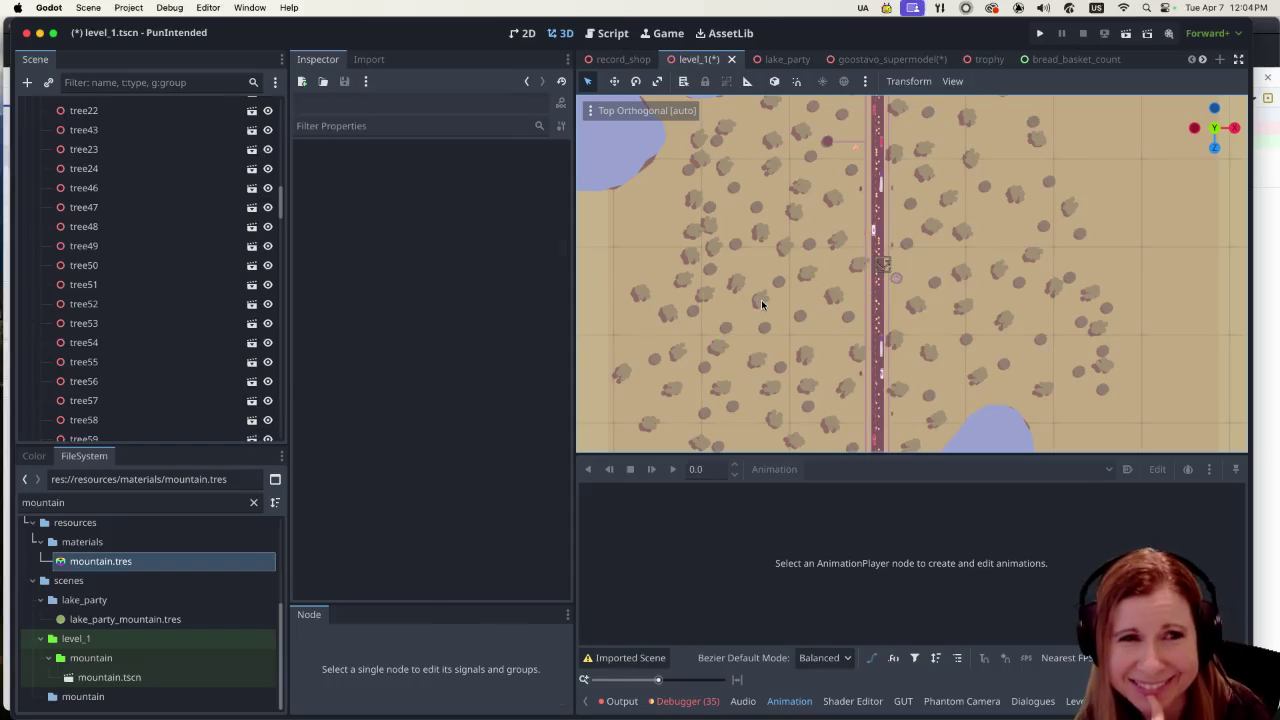
Select the stray tree59 left of the road and delete it, confirming with OK
left_click(762, 304)
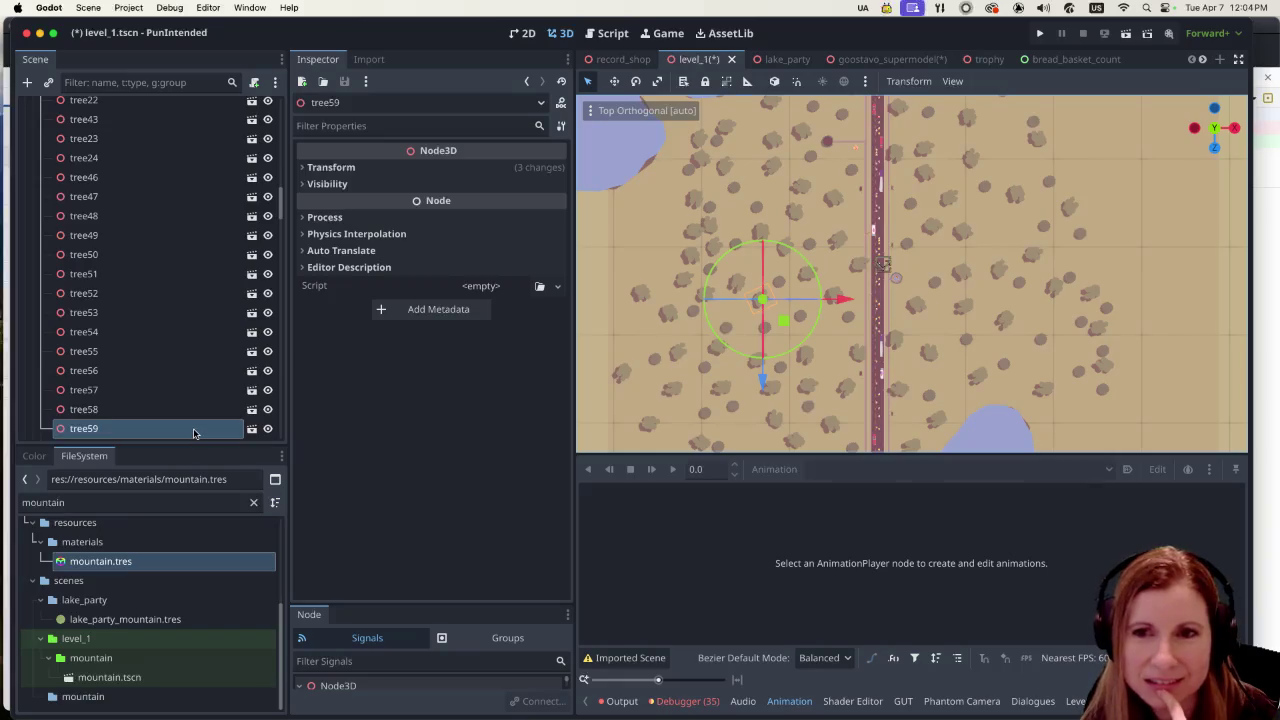
right_click(152, 430)
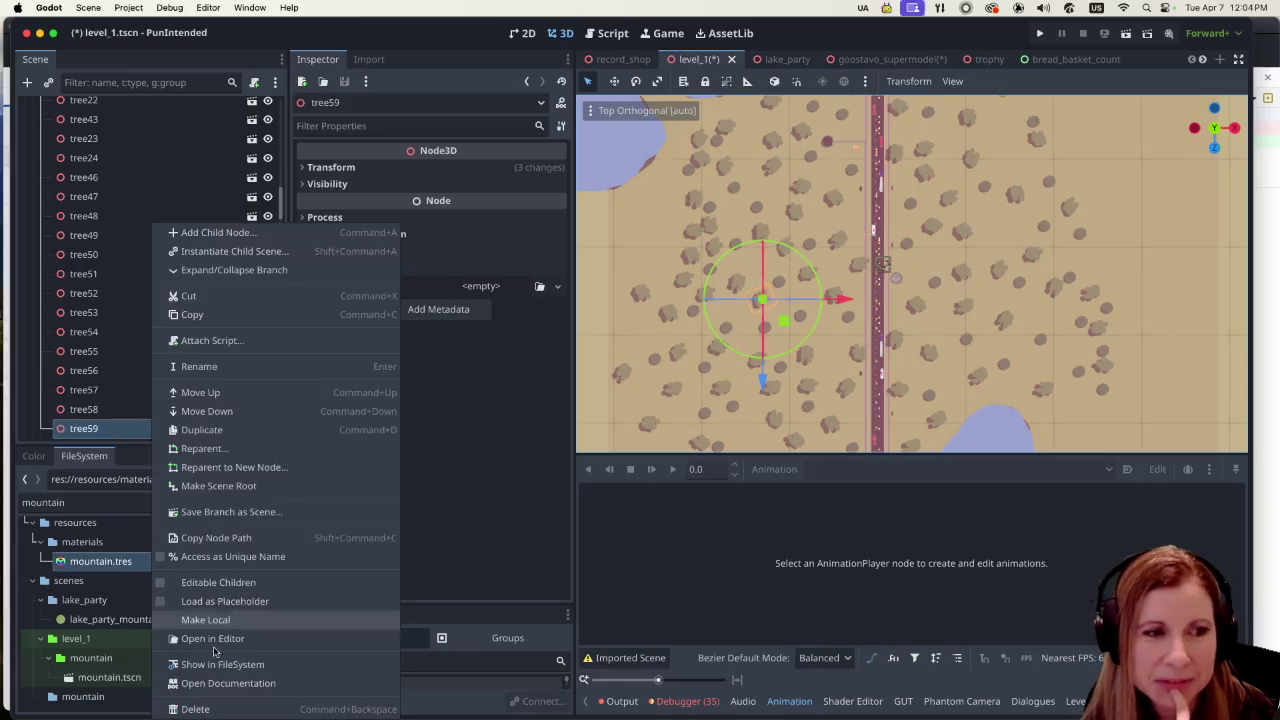
left_click(205, 710)
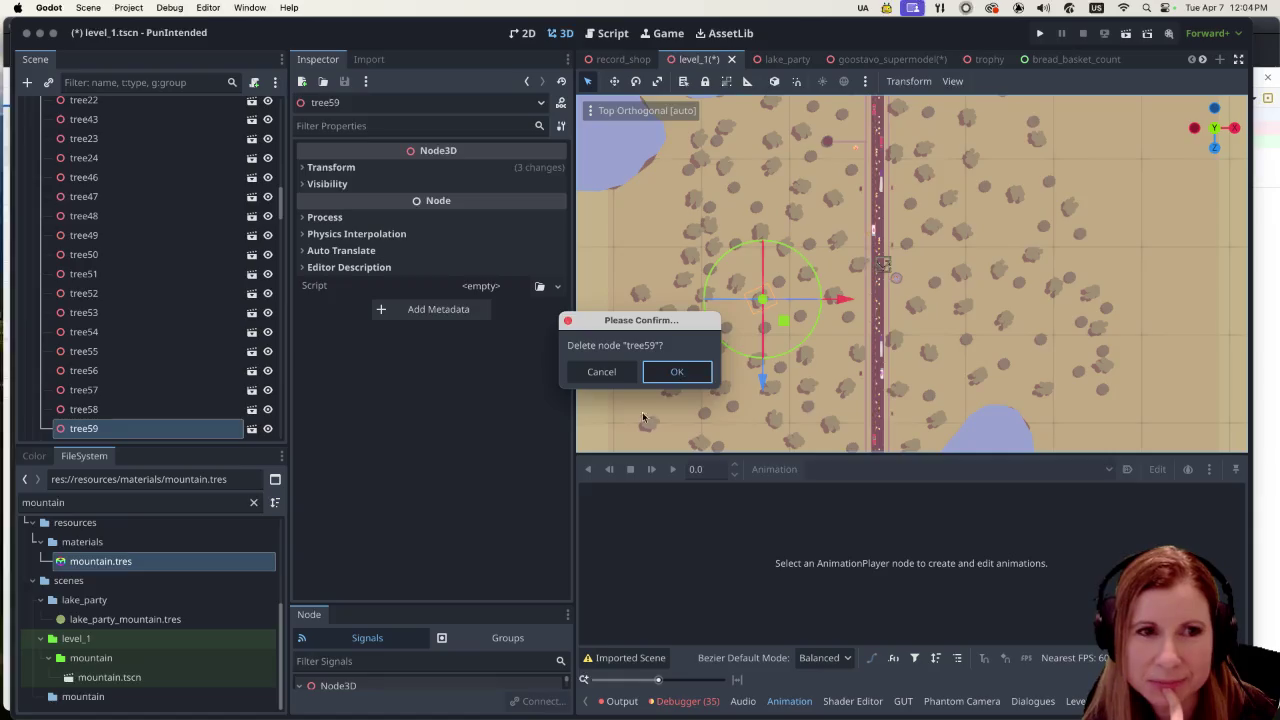
left_click(677, 371)
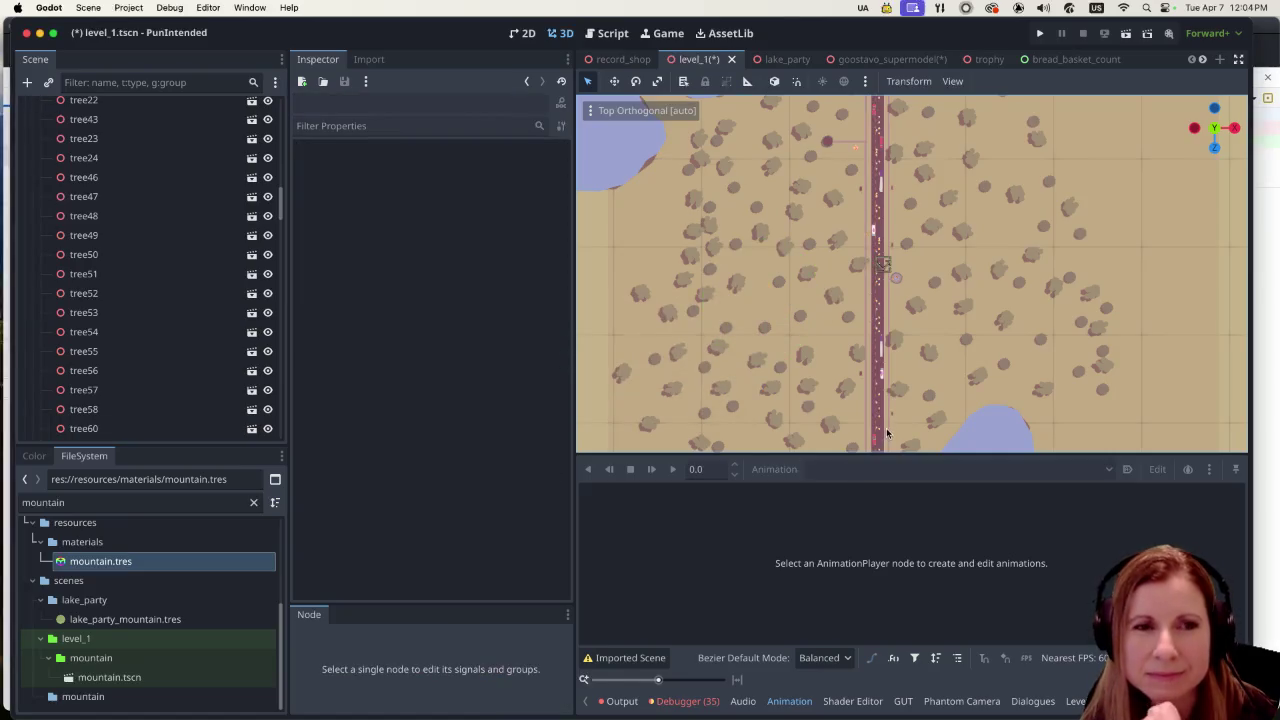
scroll(999, 239, "down", 2)
scroll(990, 246, "down", 2)
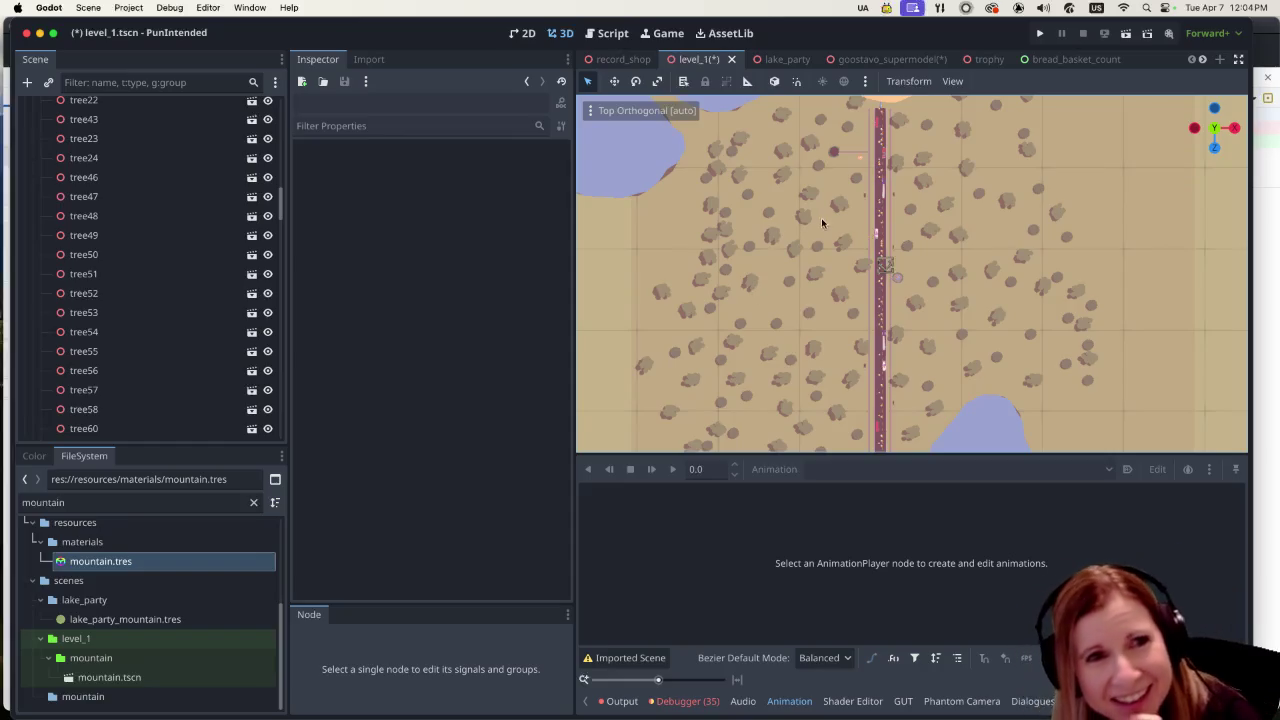
scroll(852, 143, "down", 1)
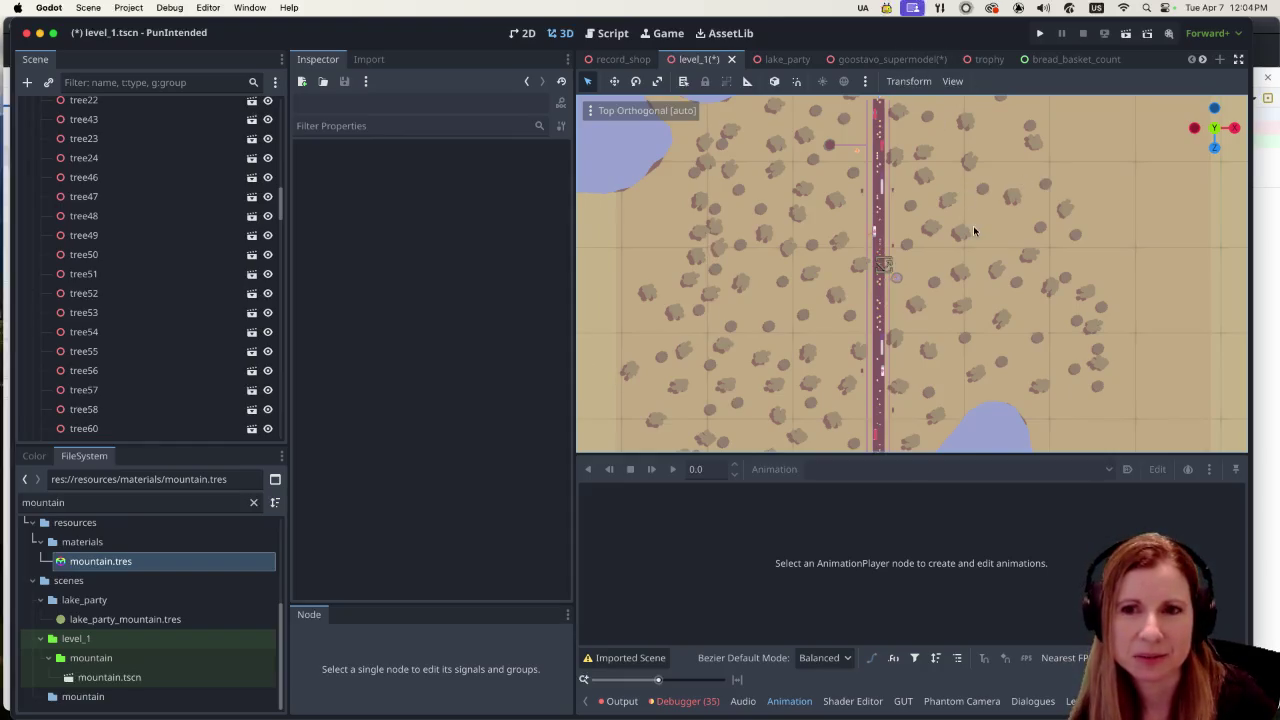
scroll(975, 211, "up", 5)
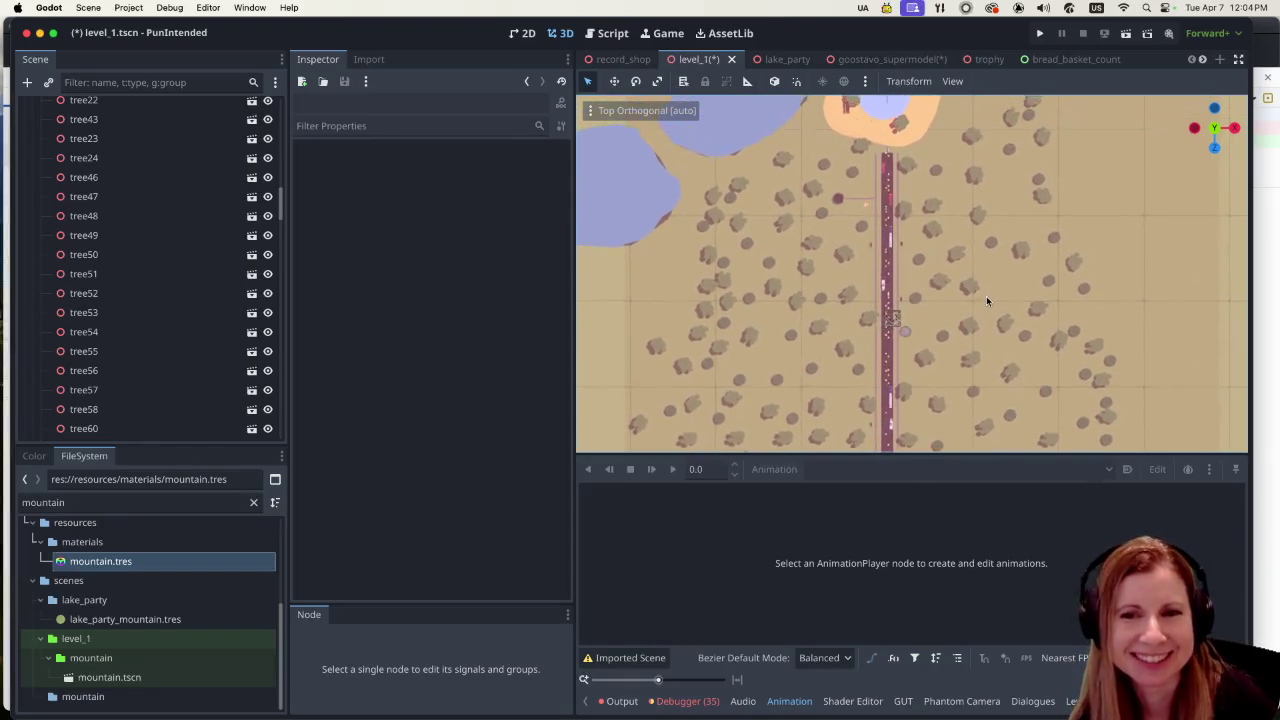
scroll(830, 217, "up", 3)
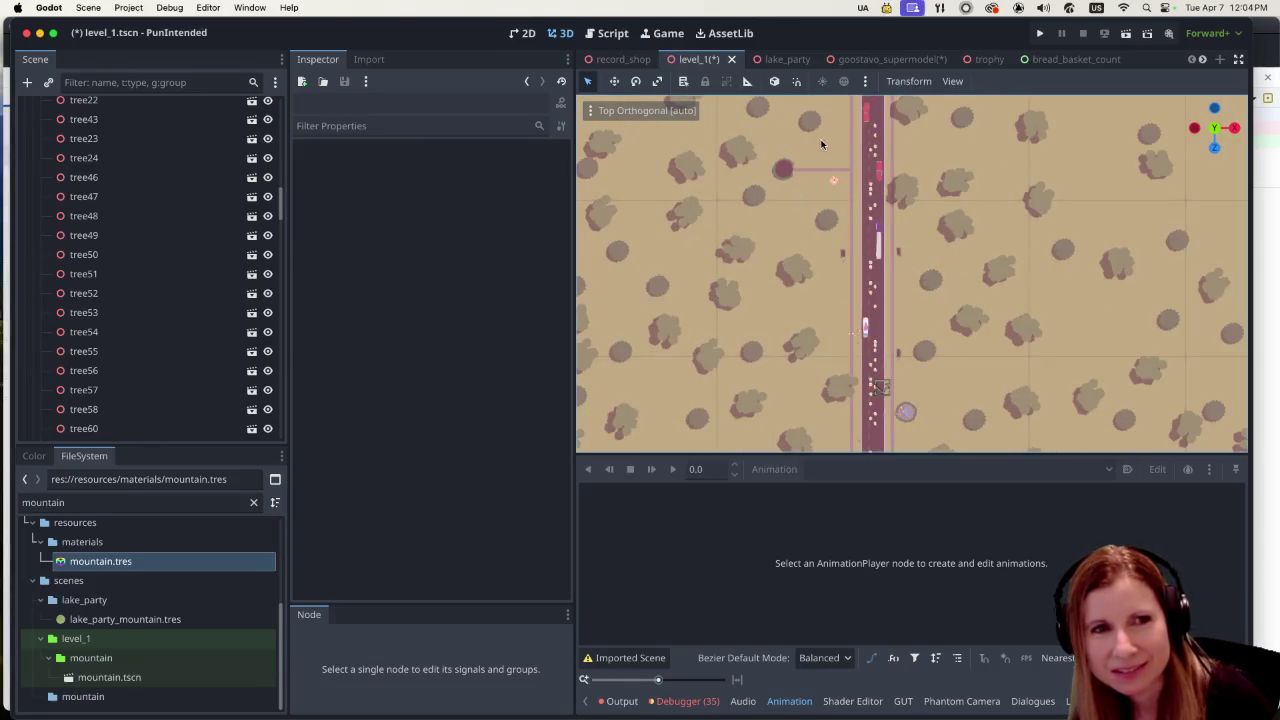
scroll(781, 222, "down", 3)
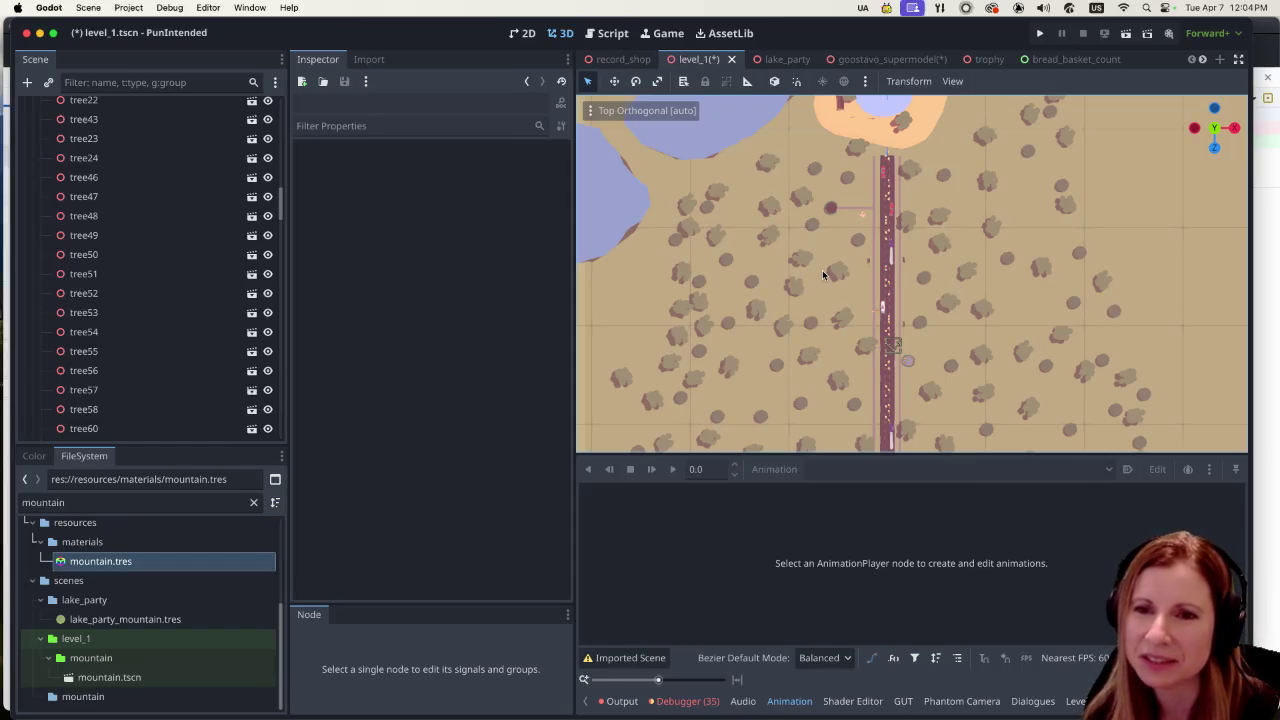
scroll(845, 248, "down", 2)
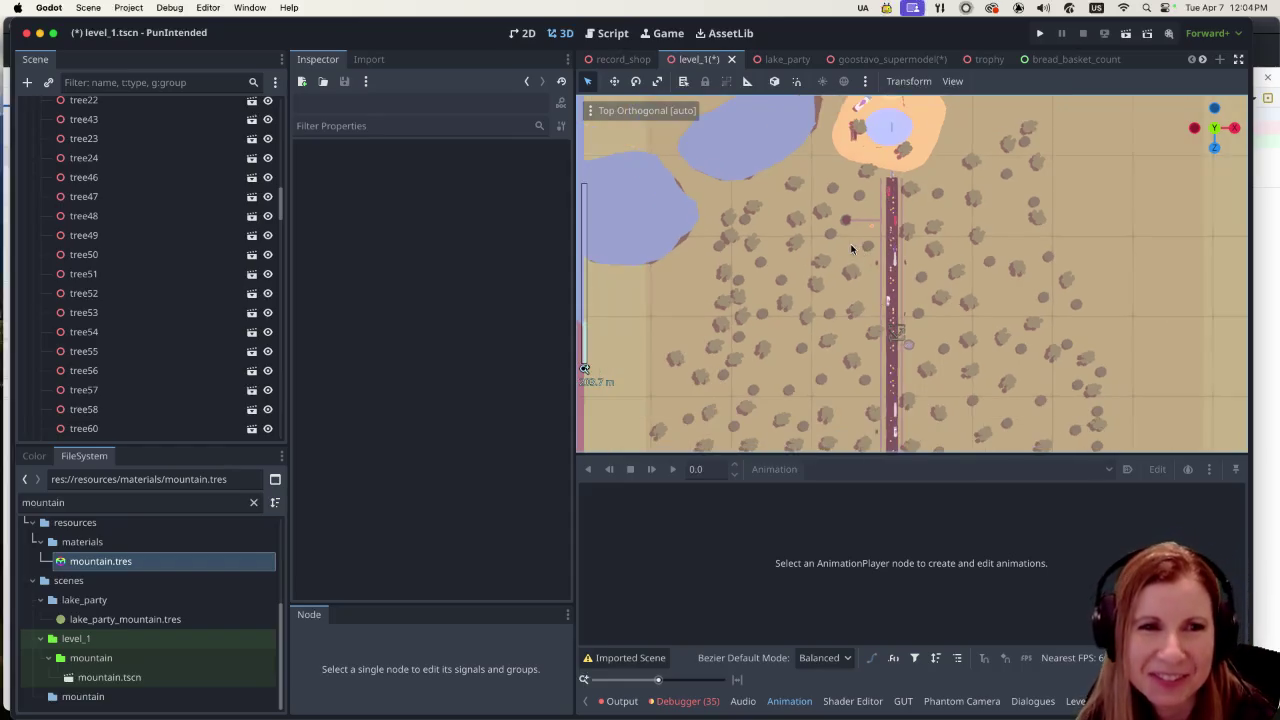
scroll(849, 255, "down", 3)
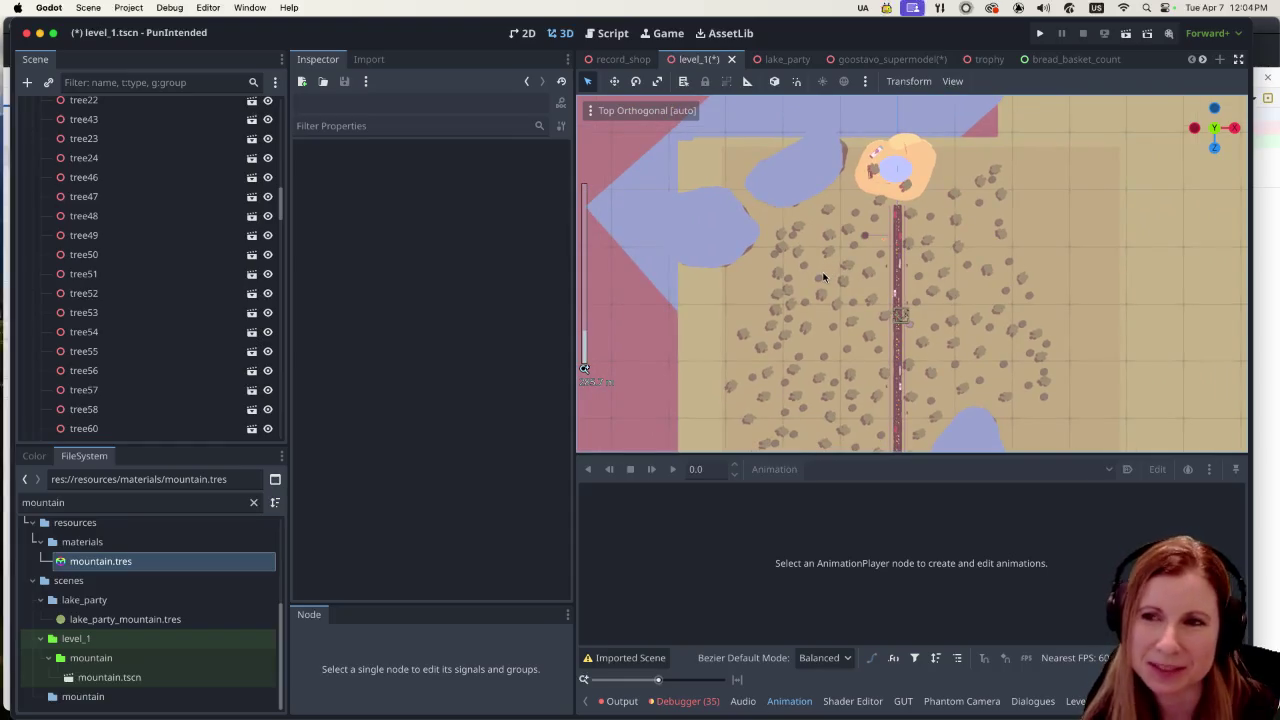
scroll(882, 382, "up", 2)
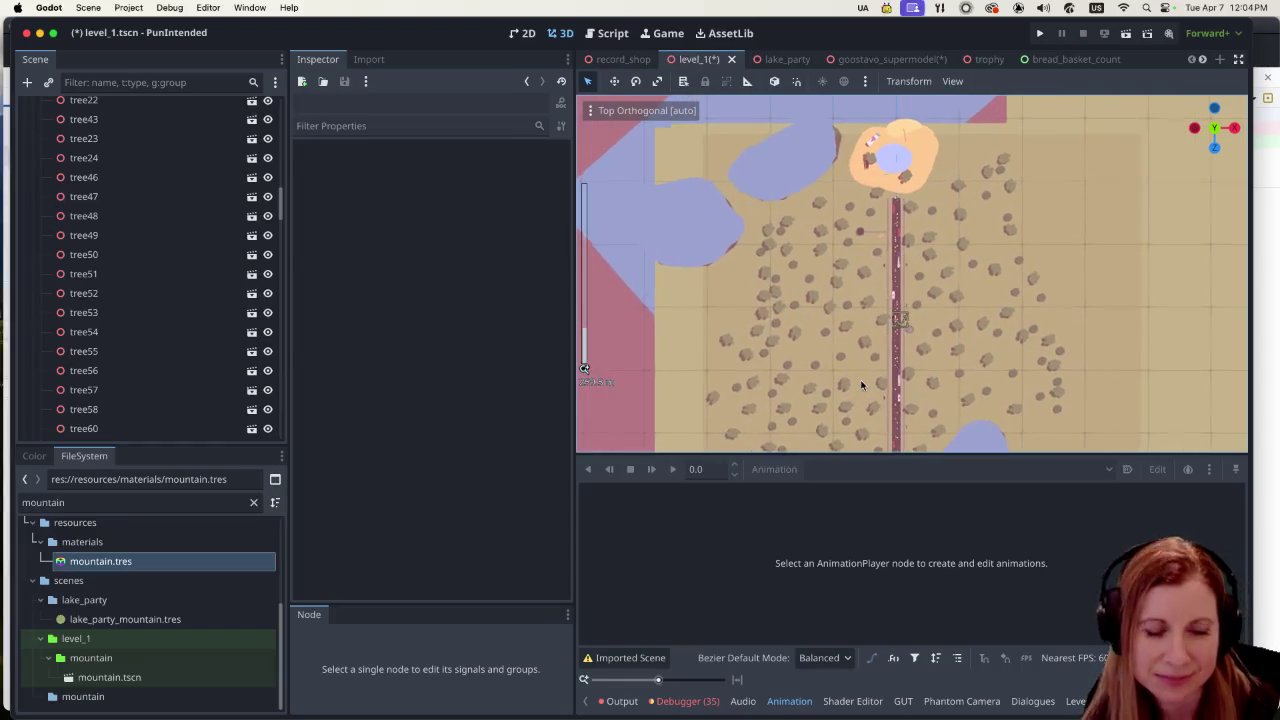
scroll(929, 316, "up", 2)
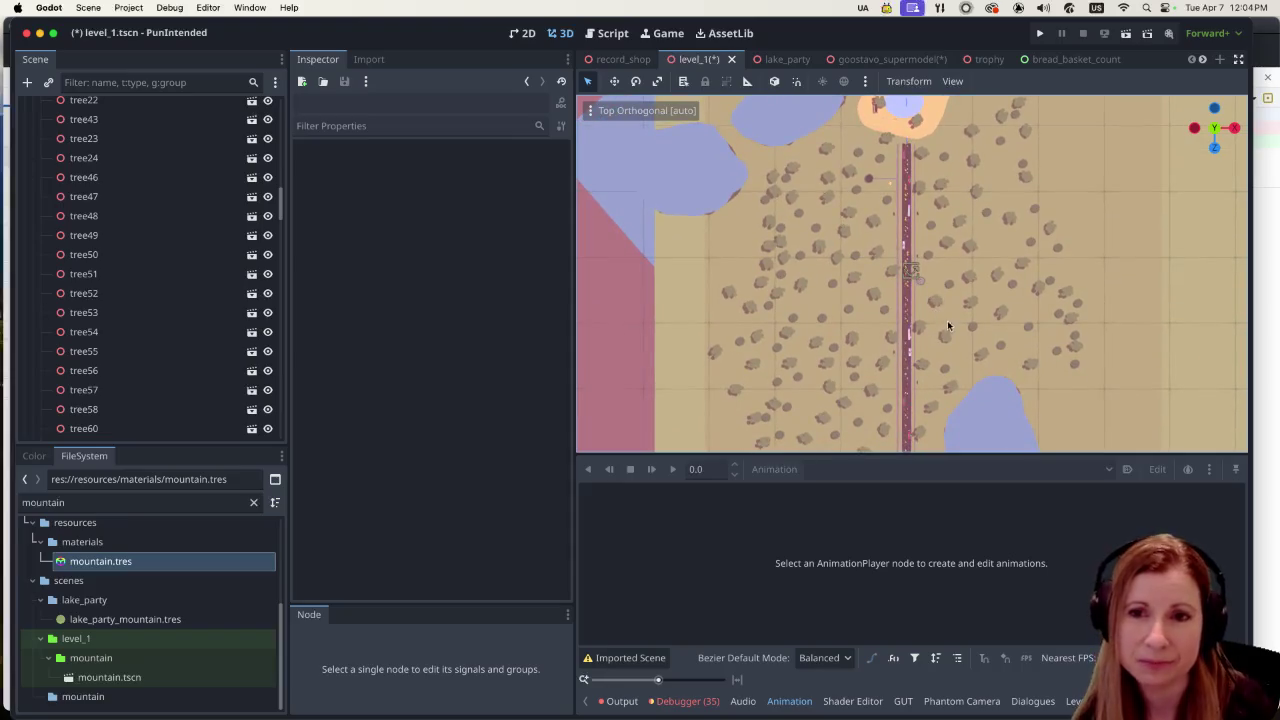
scroll(869, 351, "up", 1)
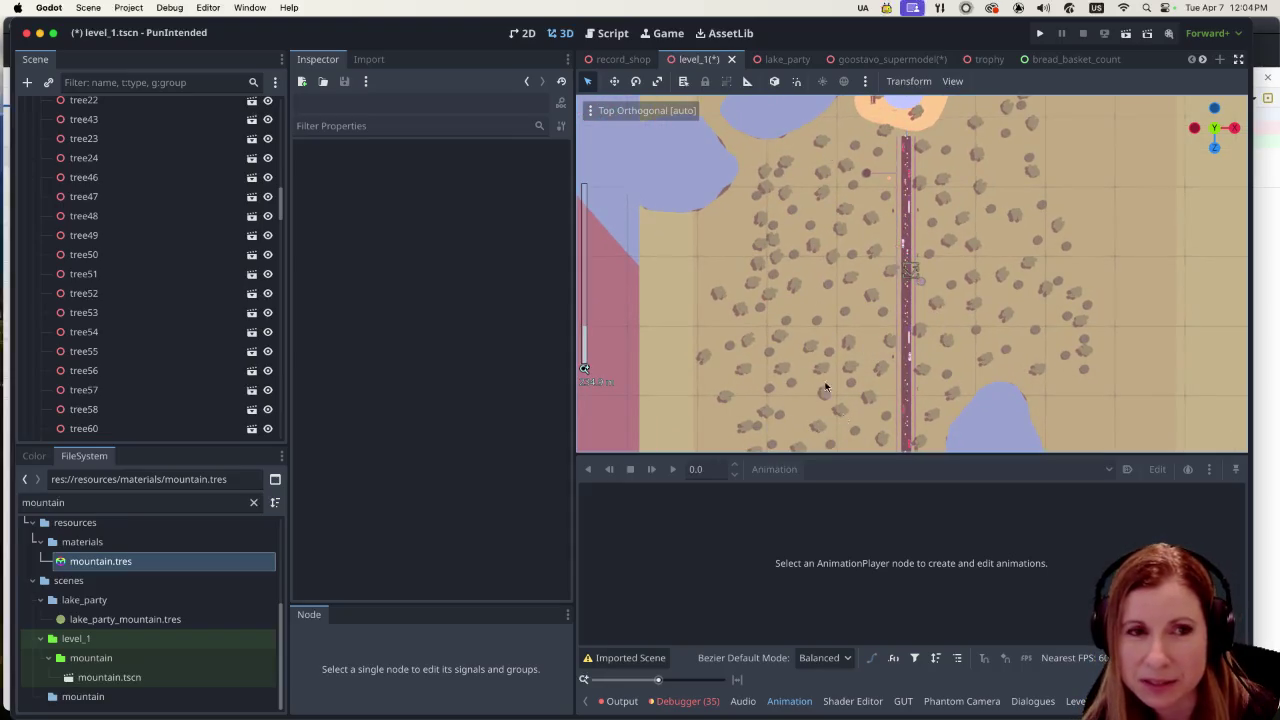
scroll(727, 335, "up", 2)
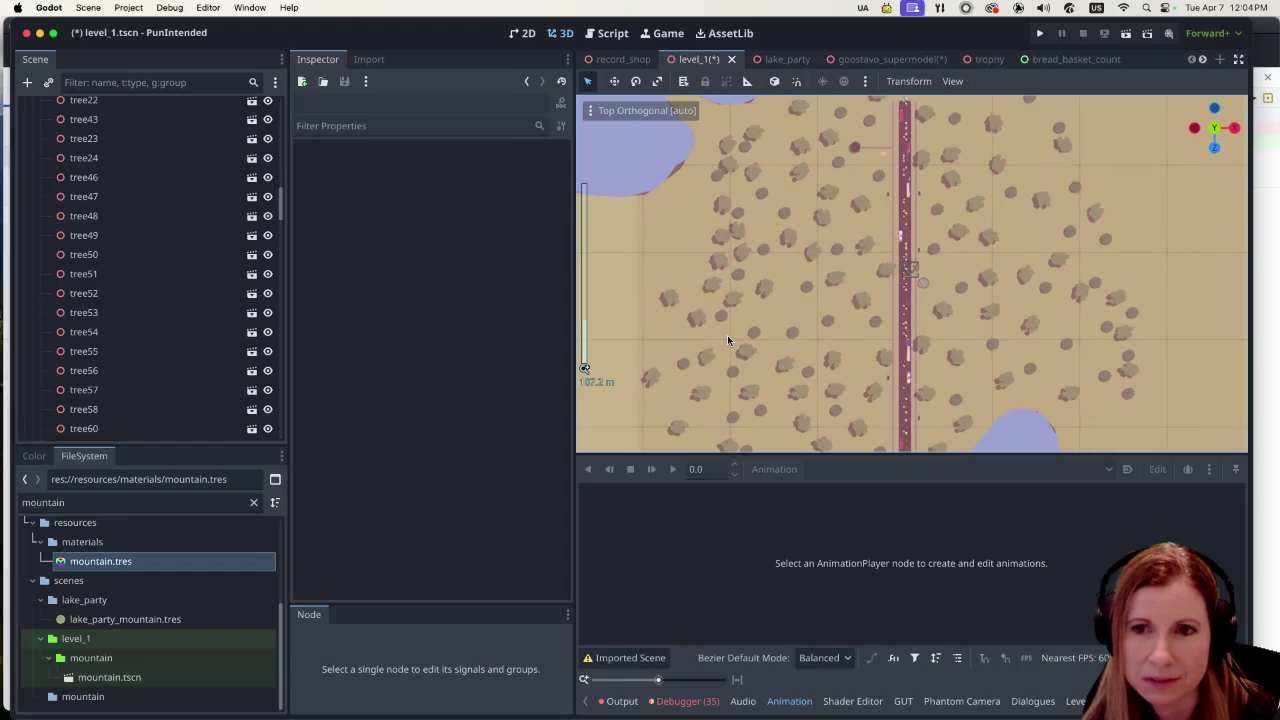
scroll(735, 336, "up", 1)
scroll(979, 377, "down", 3)
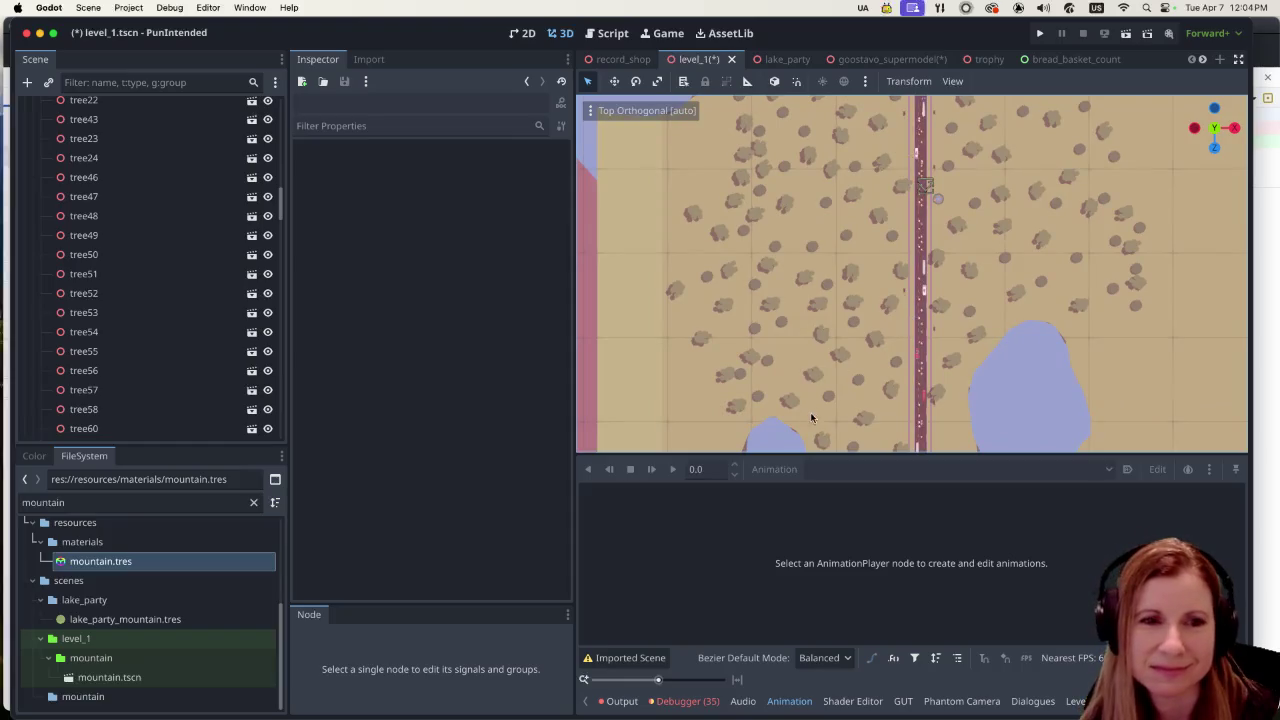
scroll(857, 385, "up", 1)
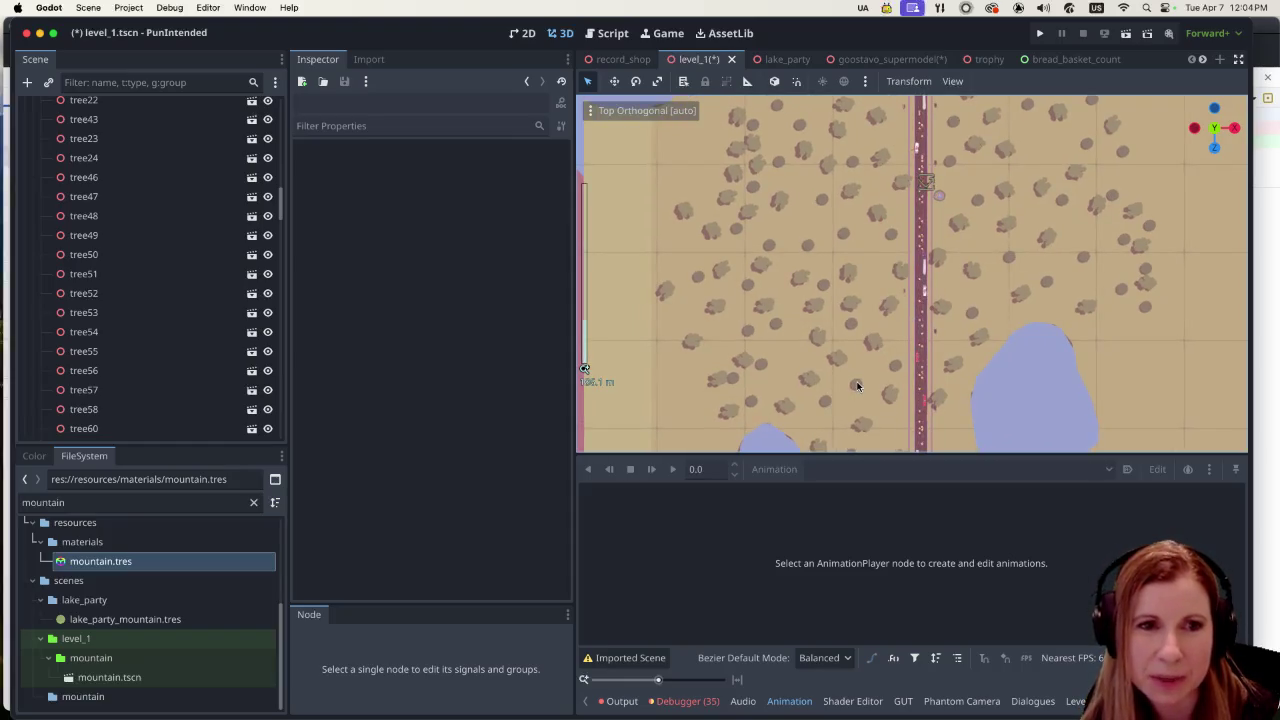
Delete the stray trees tree43 and tree29 near the road
left_click(846, 360)
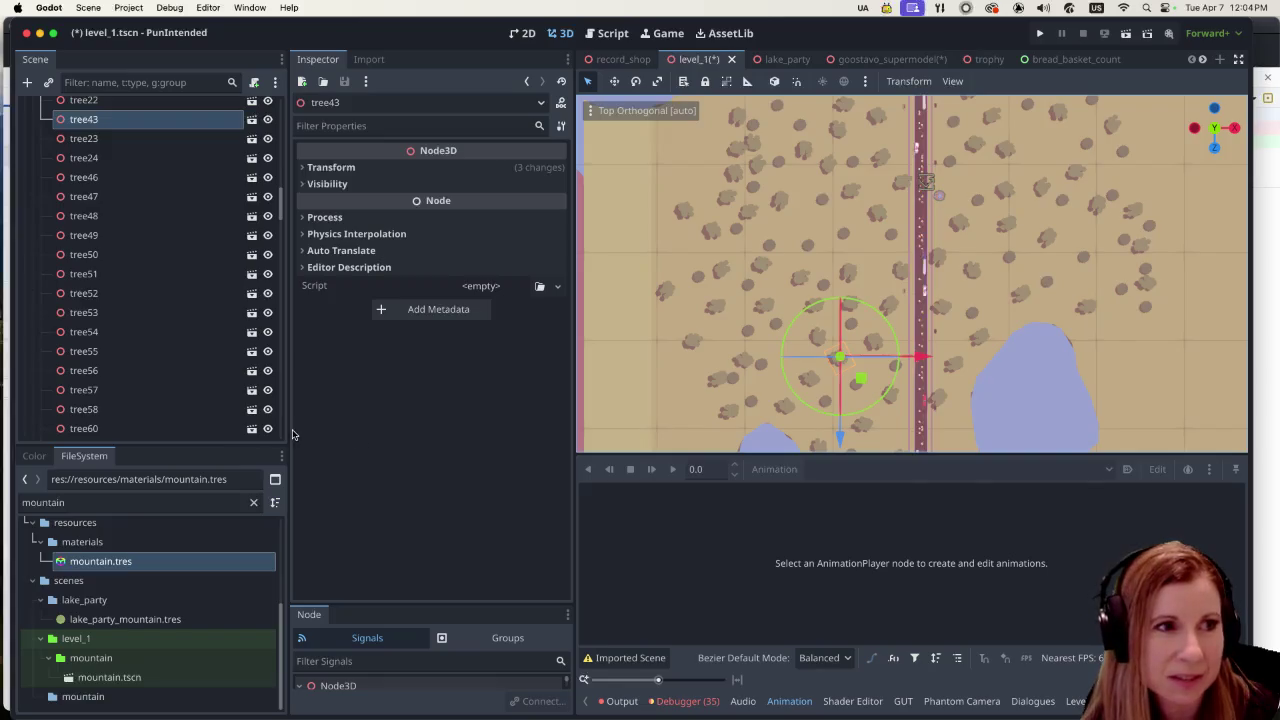
right_click(148, 120)
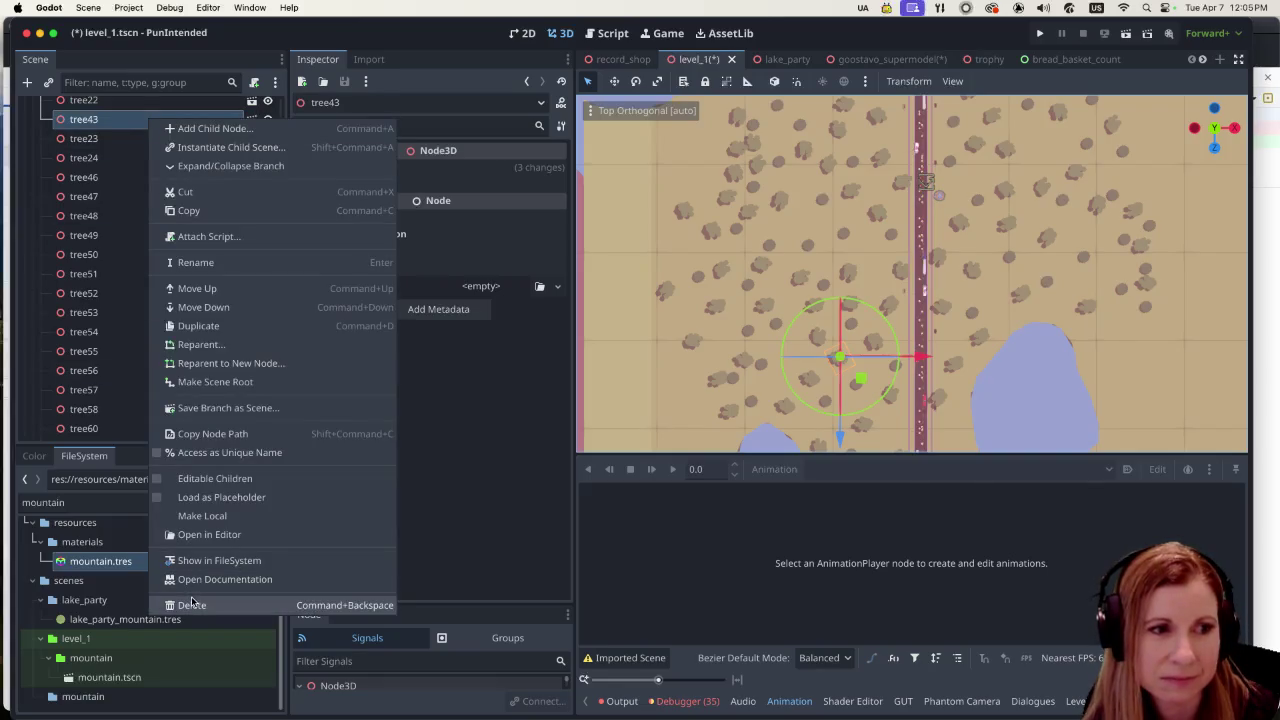
left_click(193, 604)
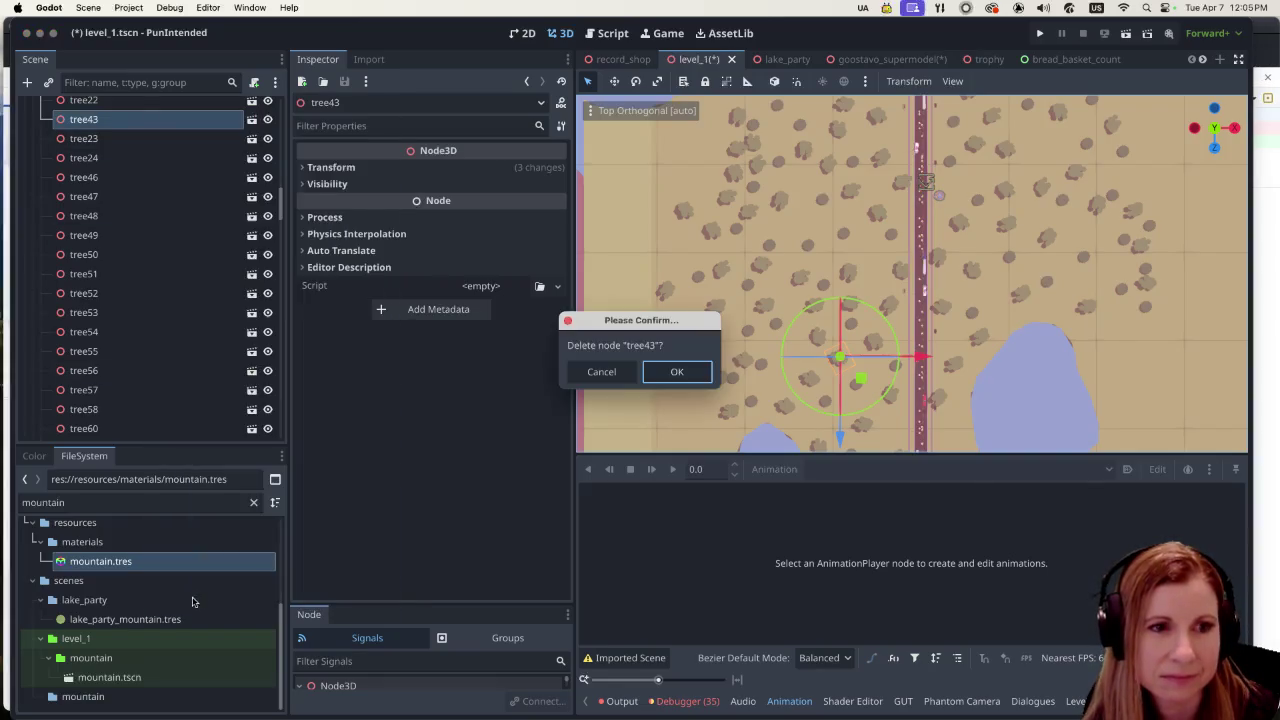
left_click(666, 374)
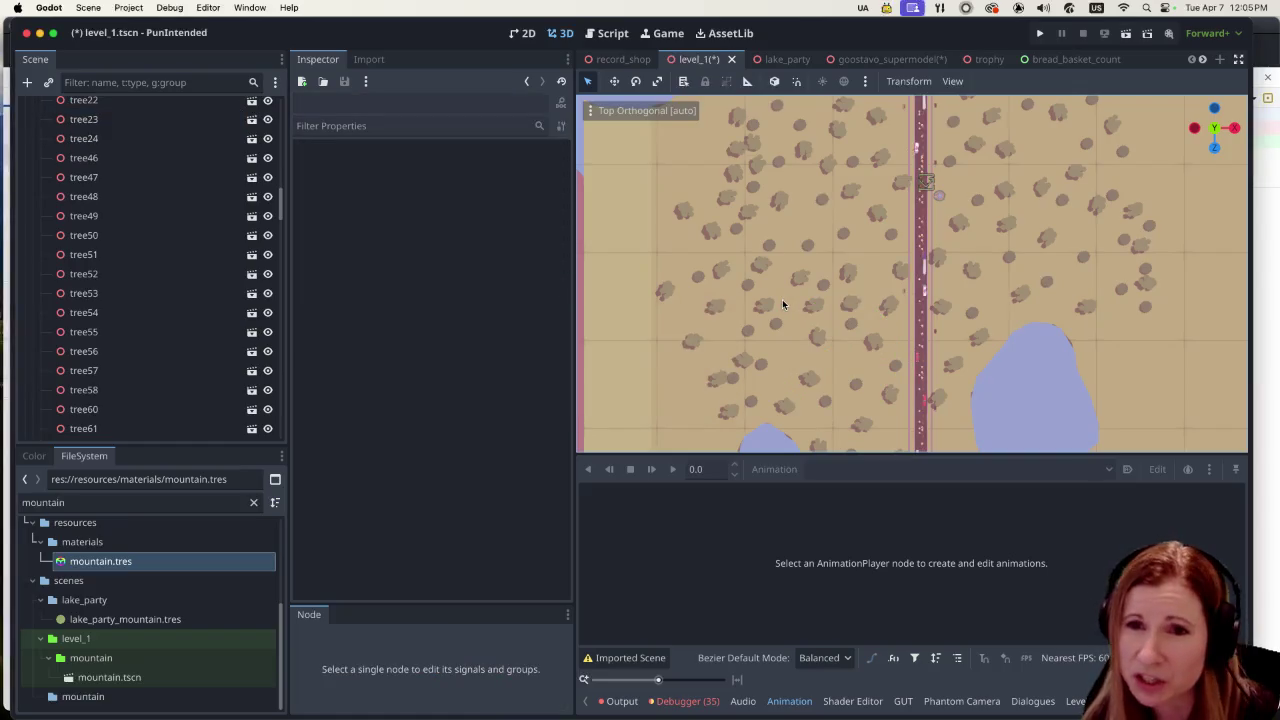
left_click(802, 277)
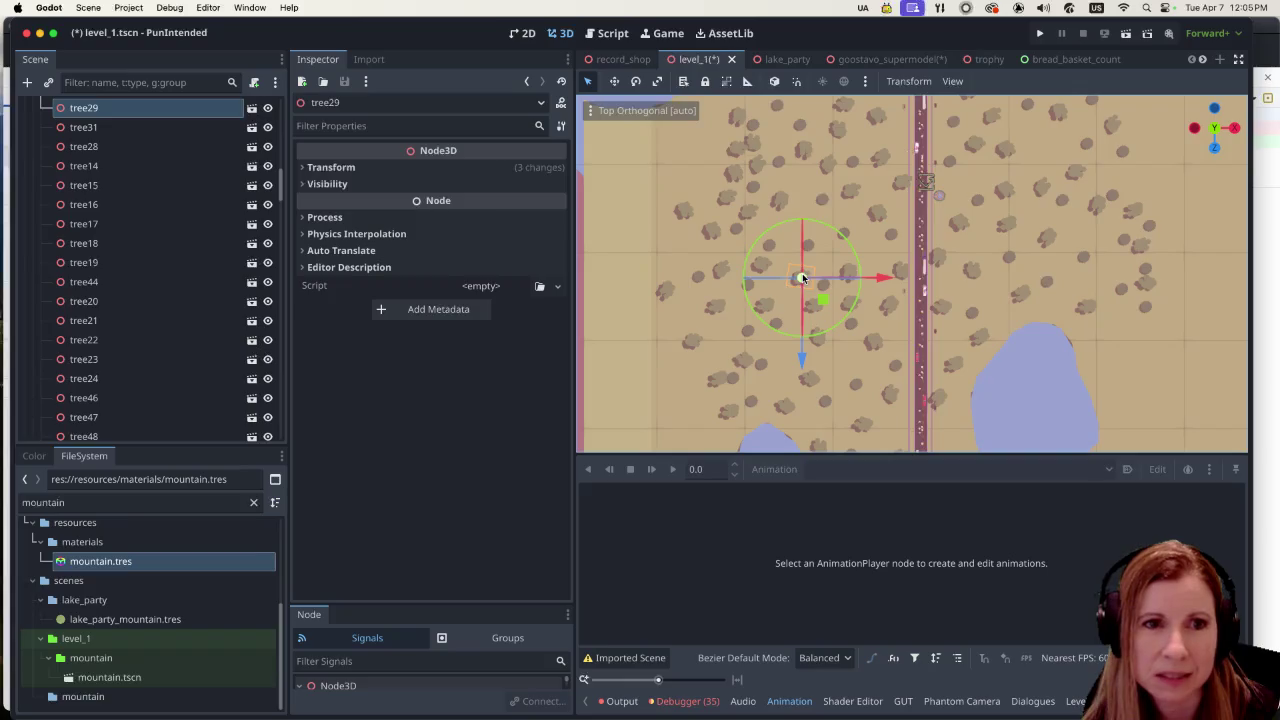
right_click(168, 114)
left_click(190, 599)
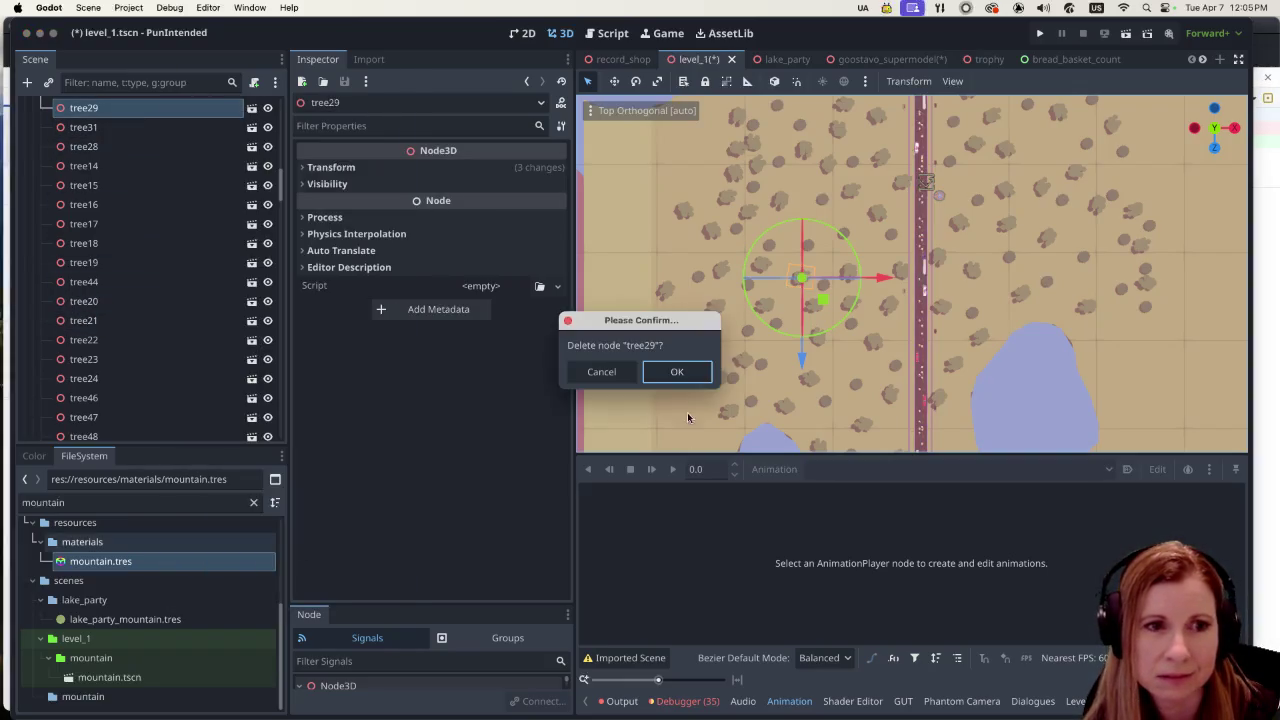
left_click(687, 371)
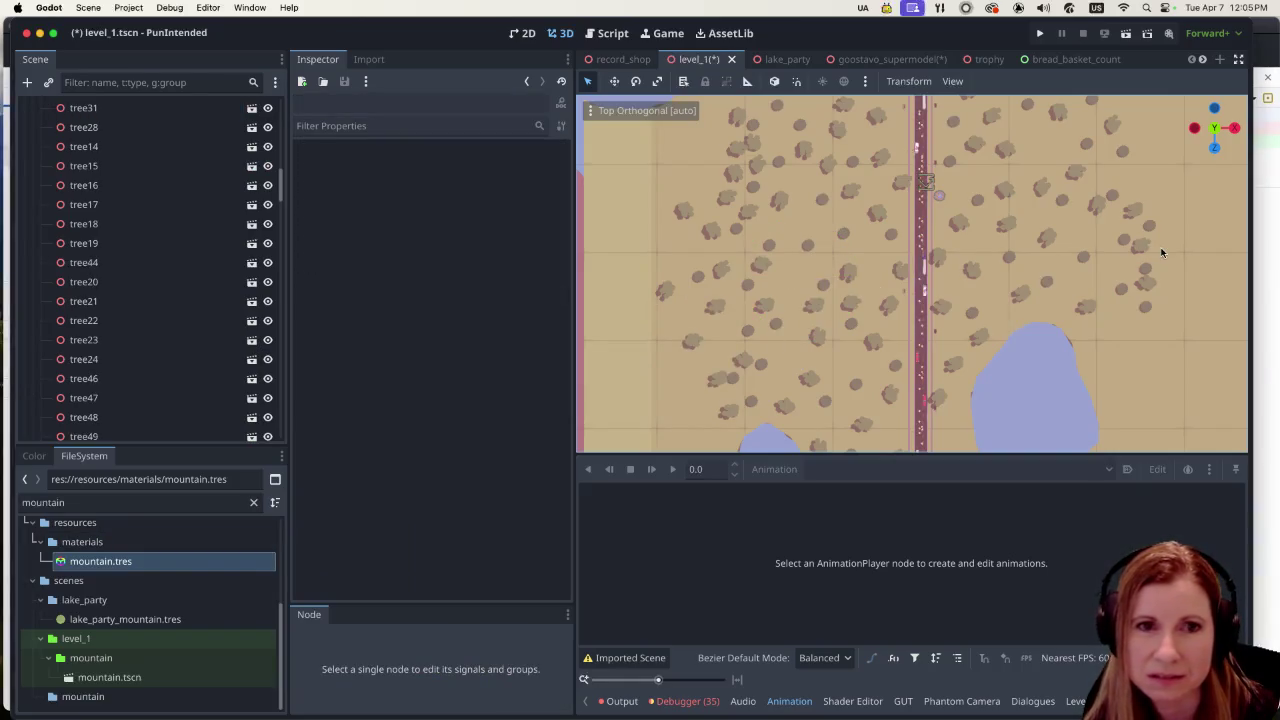
Select tree96 in the forest and delete it, confirming the prompt
left_click(1049, 242)
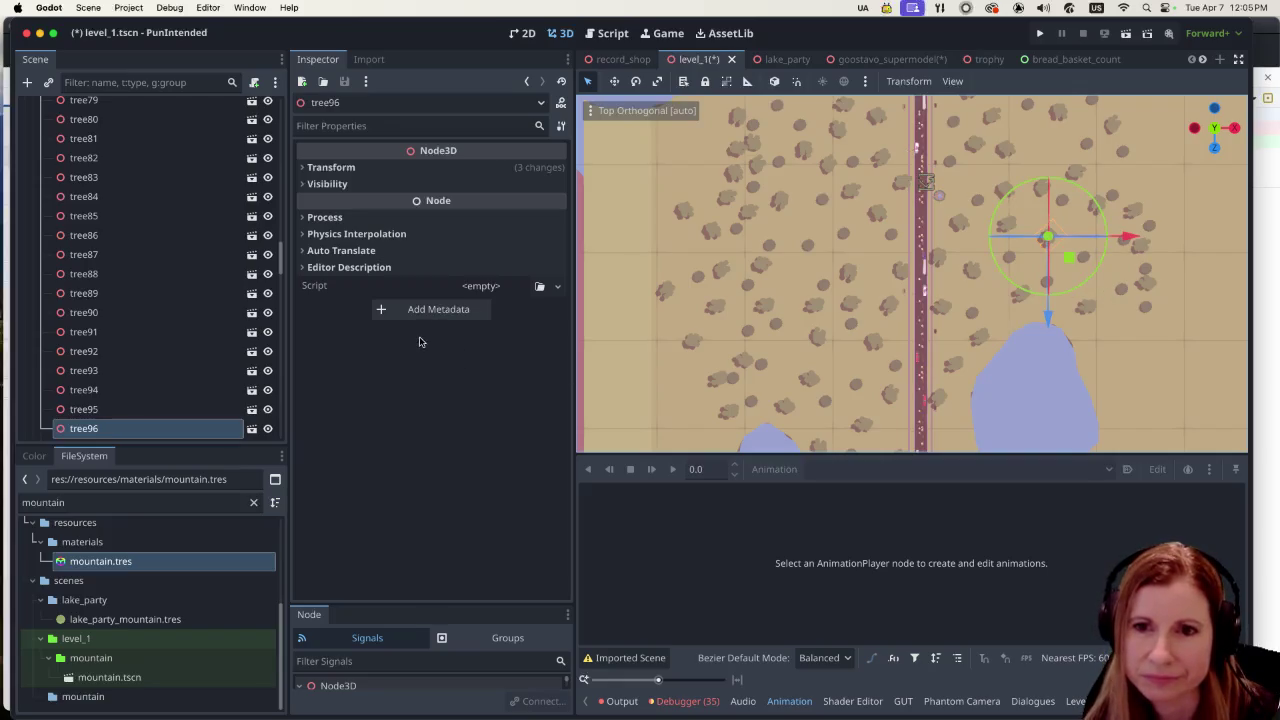
right_click(100, 428)
left_click(148, 708)
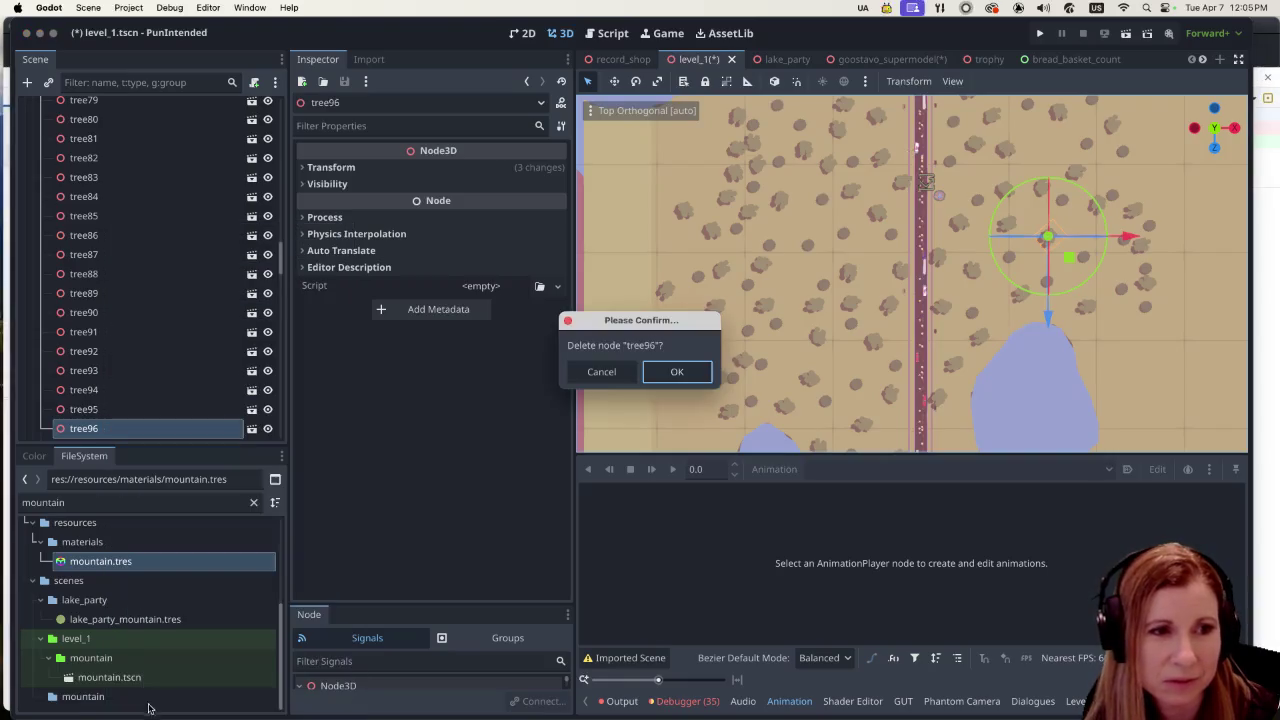
left_click(668, 372)
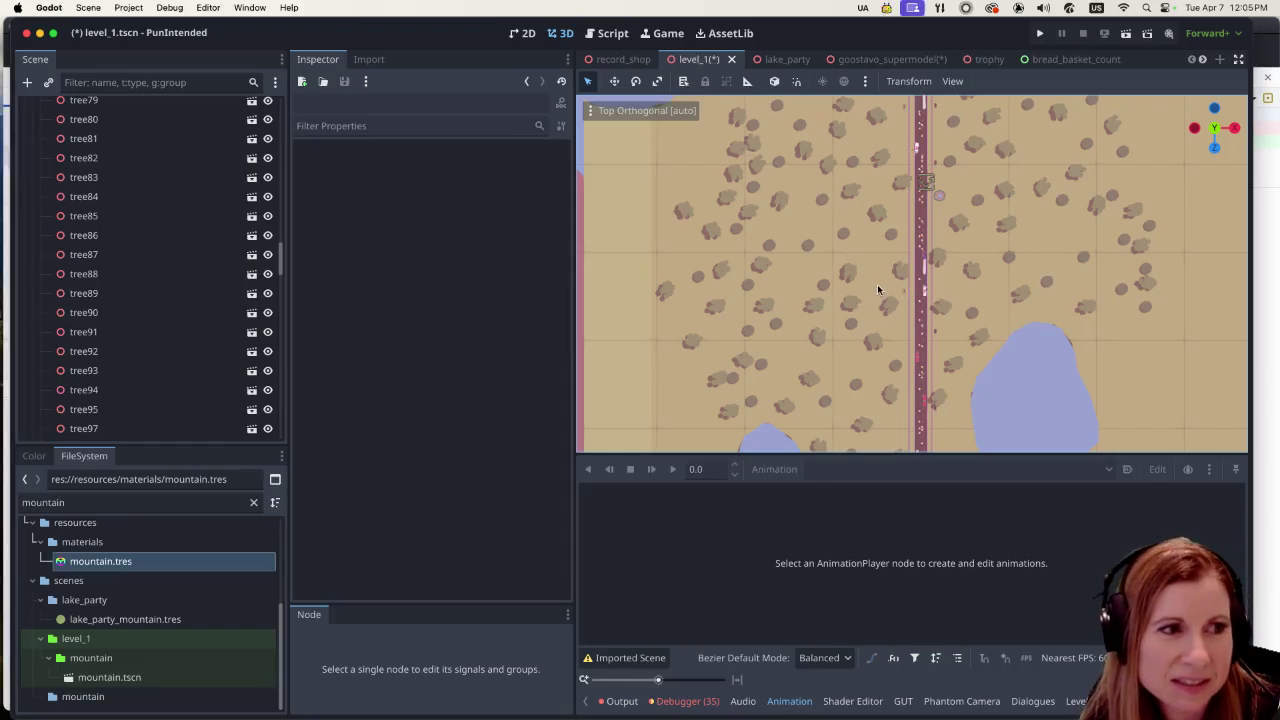
scroll(810, 291, "down", 1)
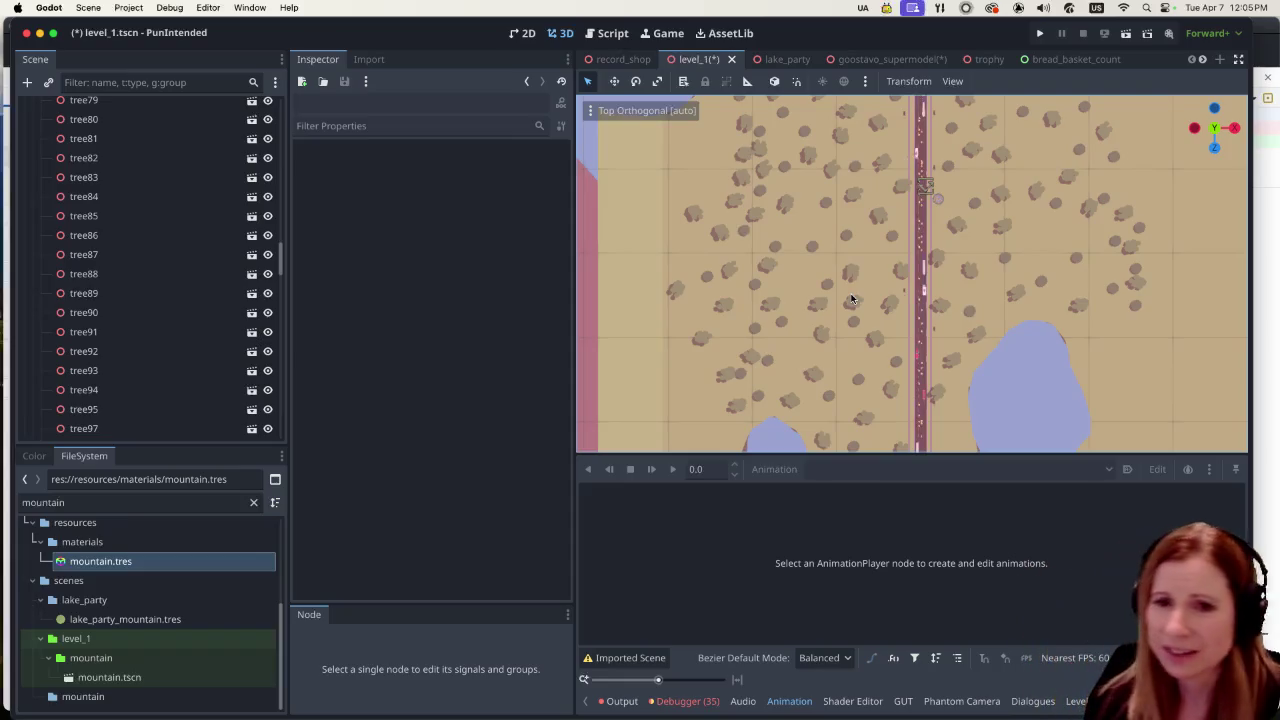
scroll(933, 273, "down", 3)
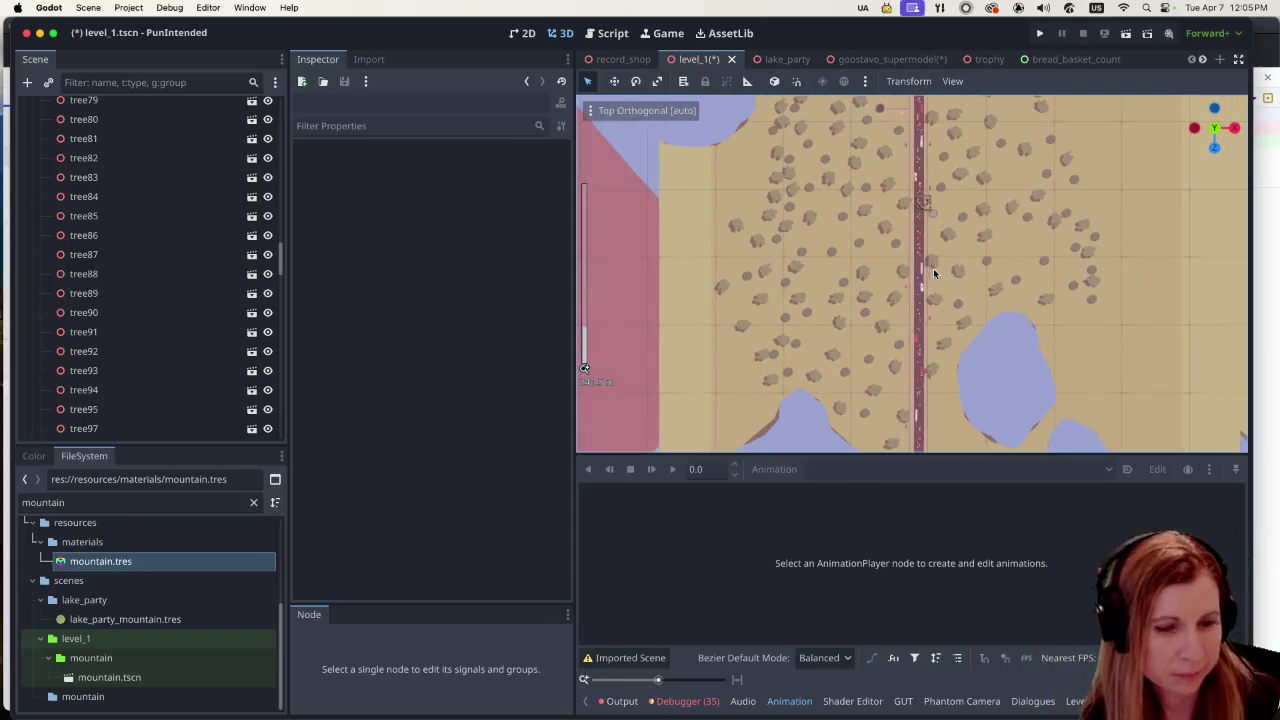
scroll(1026, 263, "up", 2)
left_click(174, 275)
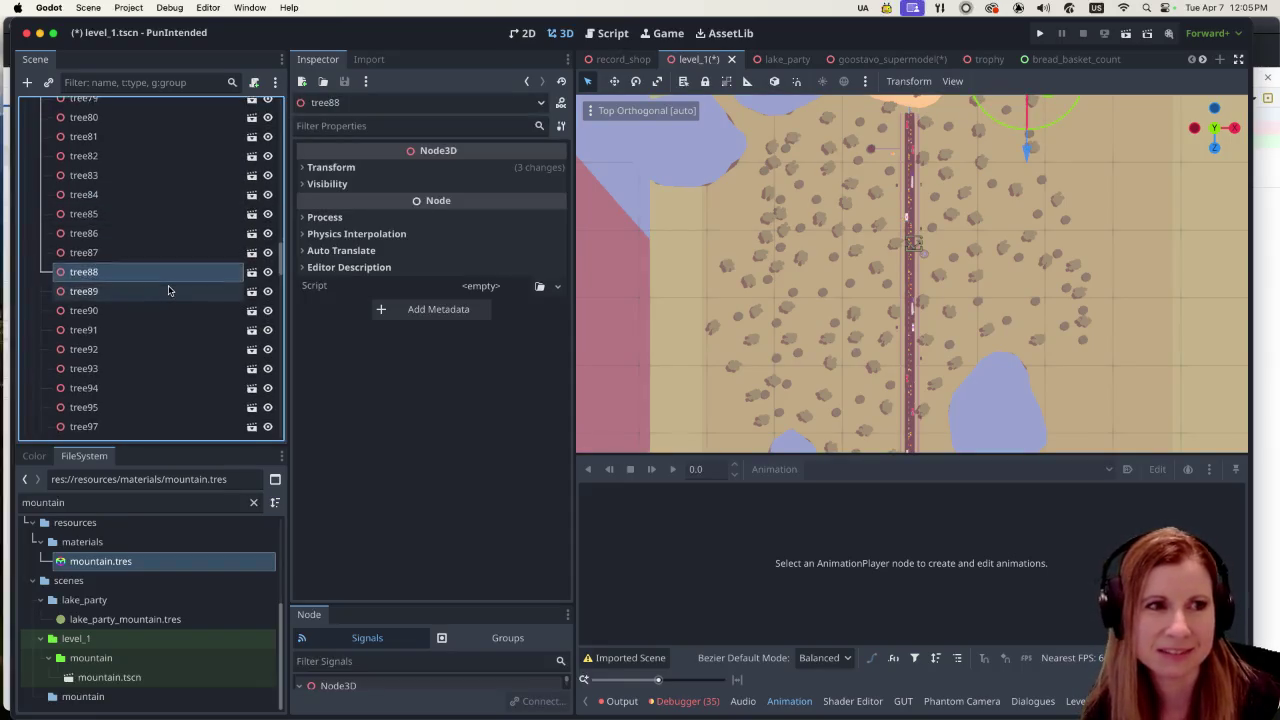
scroll(168, 290, "up", 10)
scroll(168, 290, "up", 10)
scroll(167, 291, "up", 2)
scroll(166, 288, "down", 2)
left_click(143, 231)
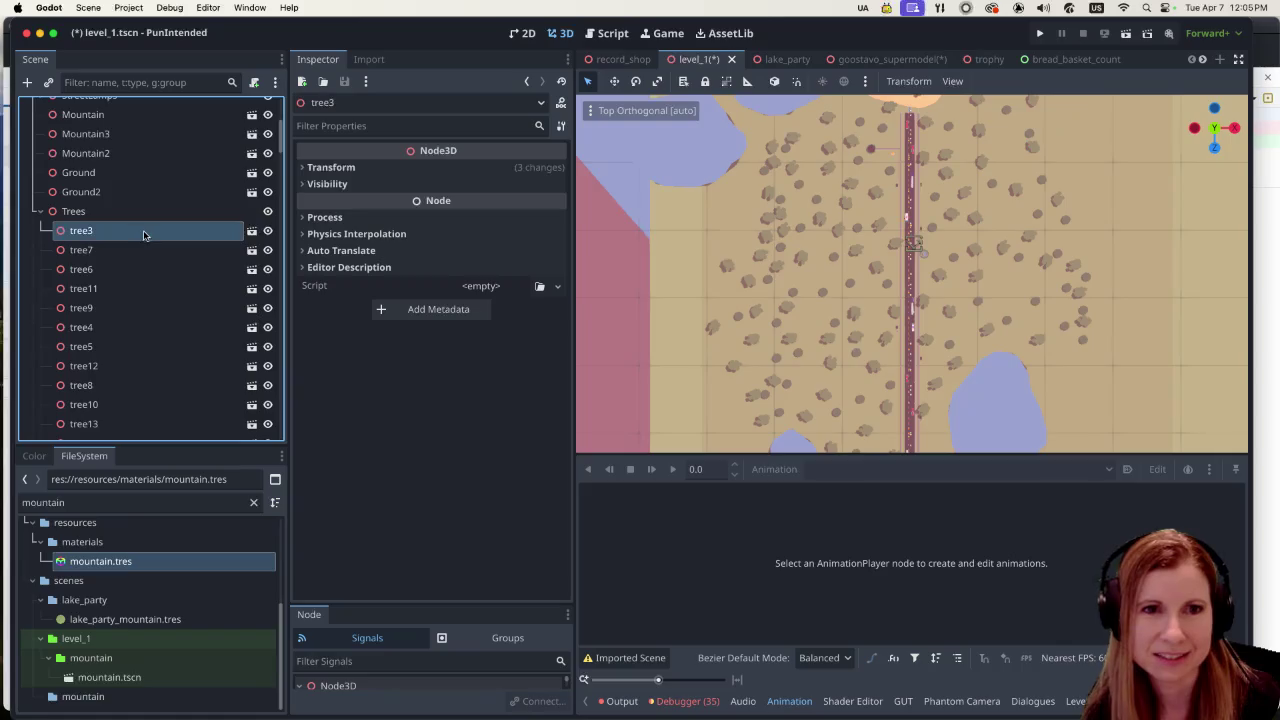
left_click(150, 308, "super")
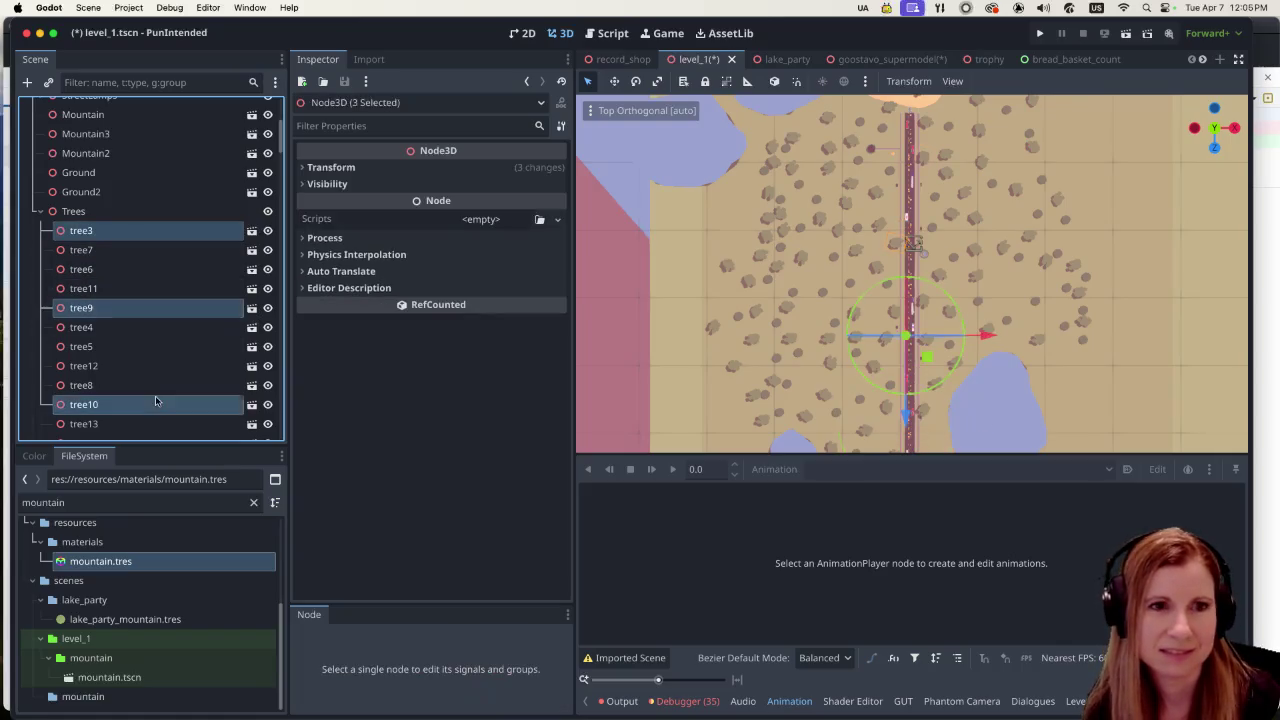
left_click(155, 404, "super")
left_click(200, 366, "super")
left_click(140, 271)
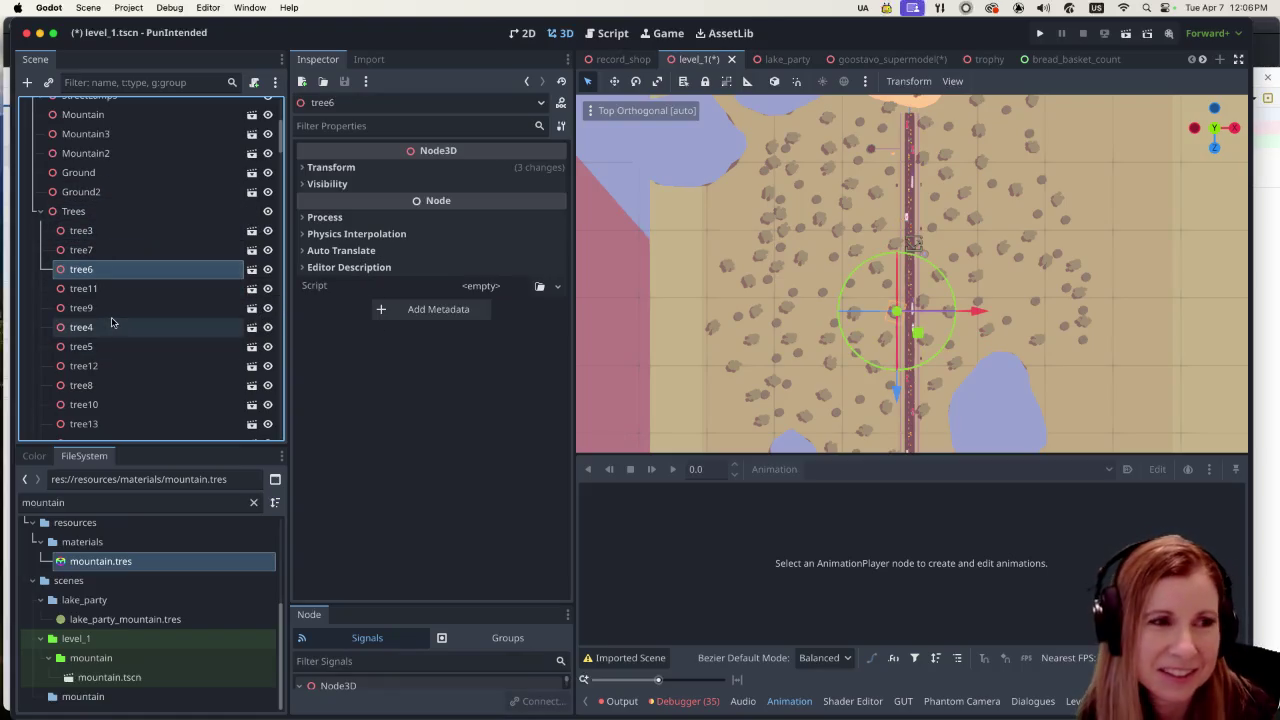
scroll(111, 322, "down", 5)
scroll(111, 322, "down", 2)
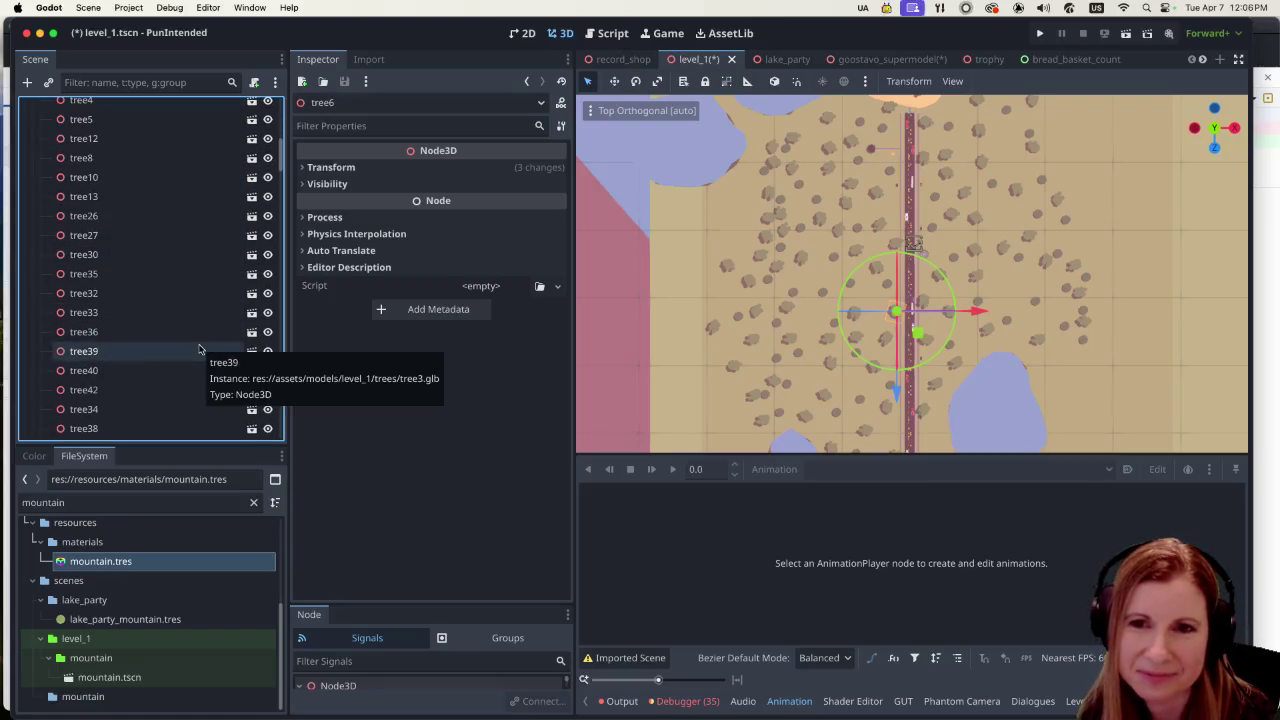
scroll(145, 322, "down", 2)
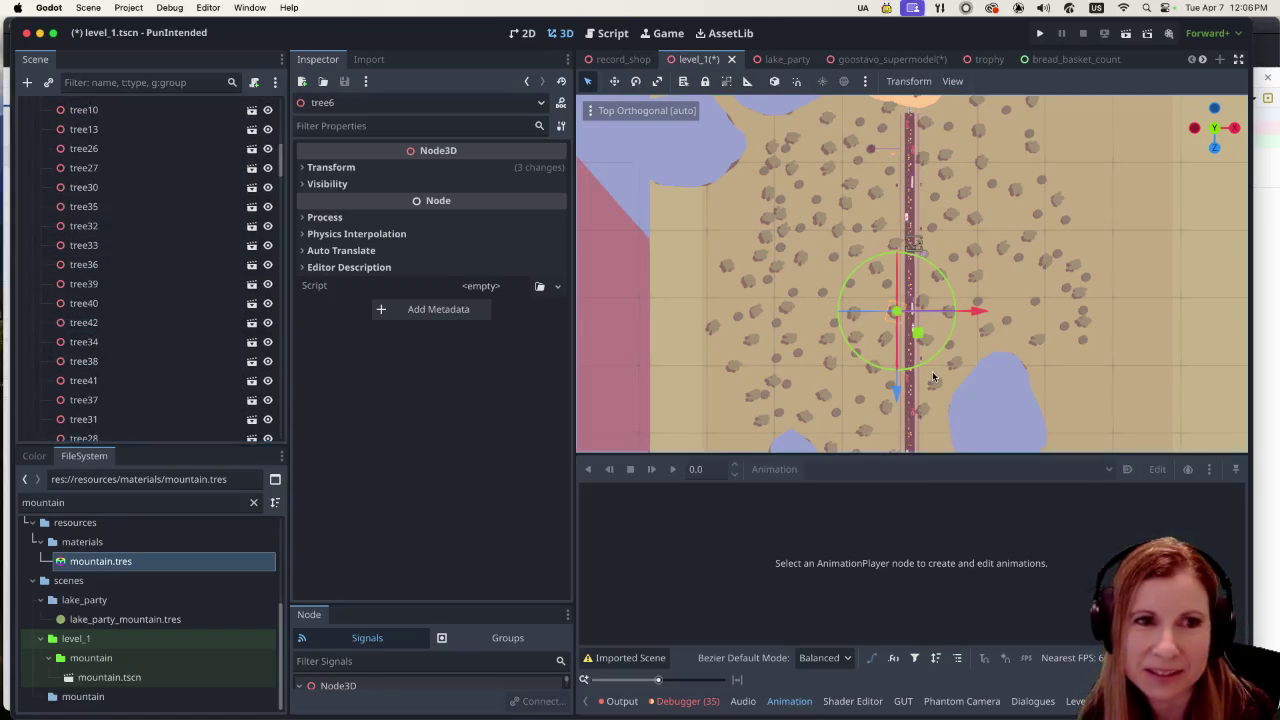
scroll(905, 380, "down", 3)
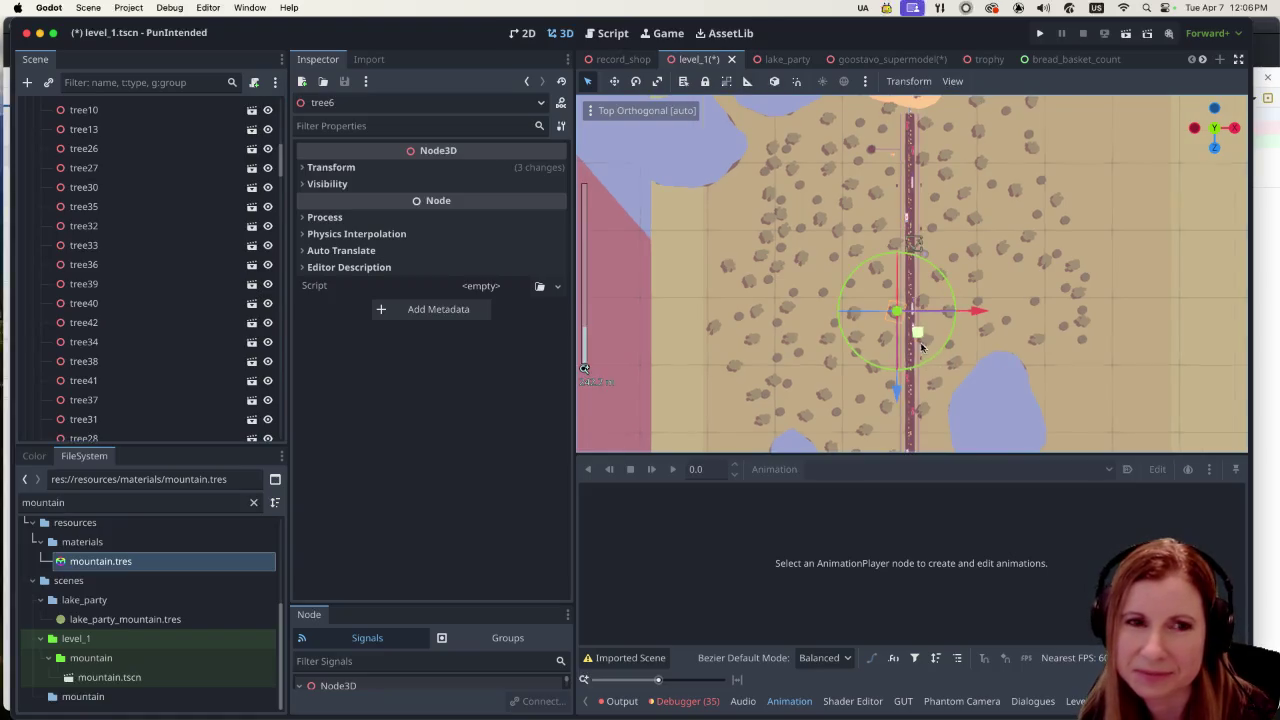
scroll(839, 372, "down", 2)
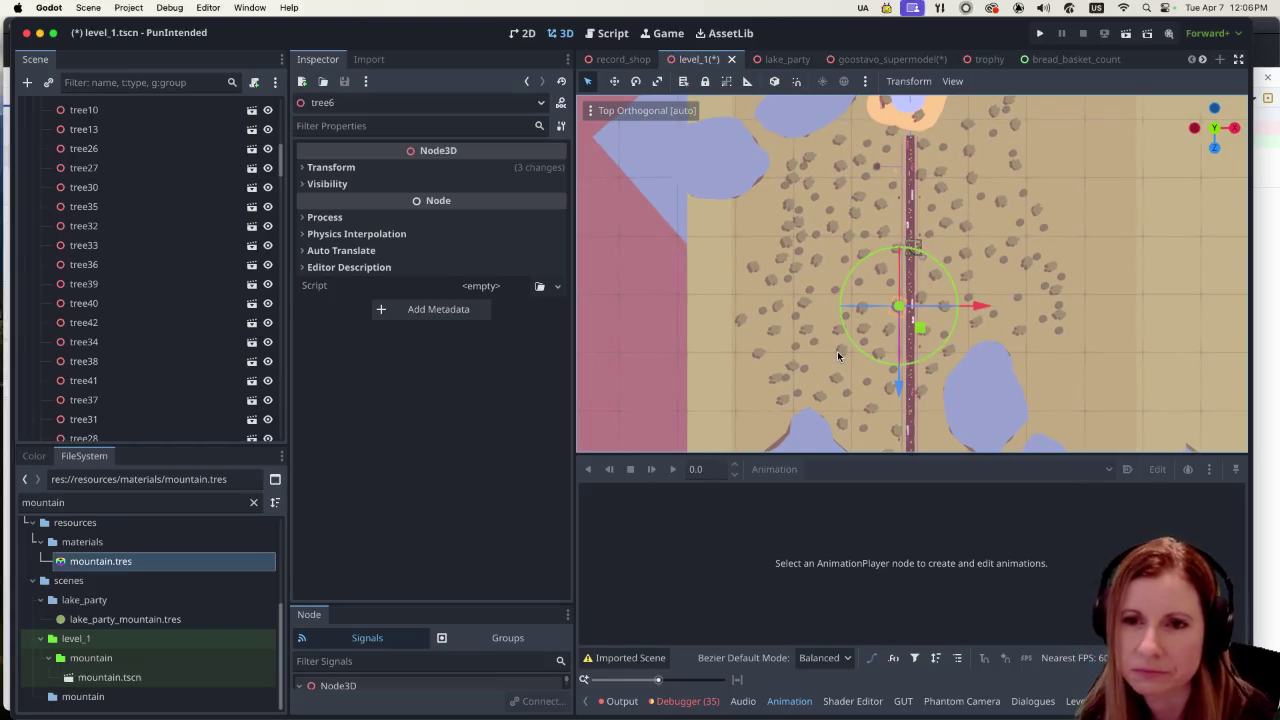
scroll(828, 354, "down", 1)
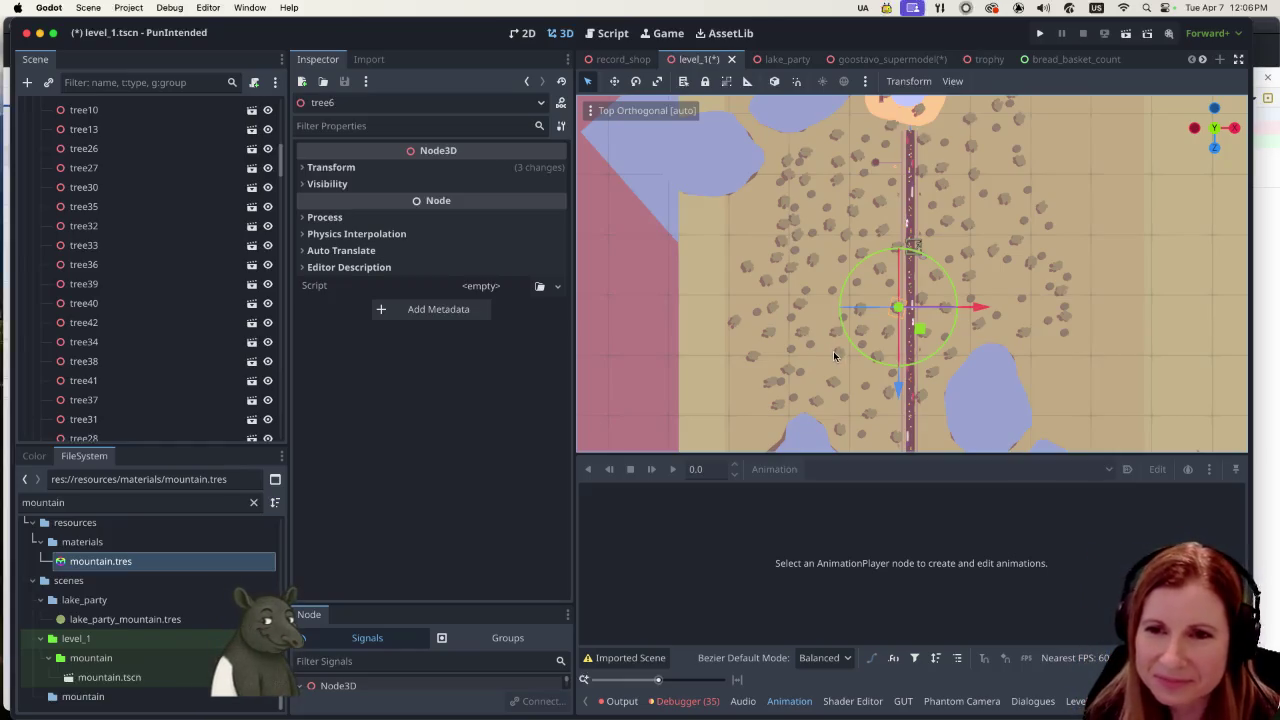
left_click(808, 332)
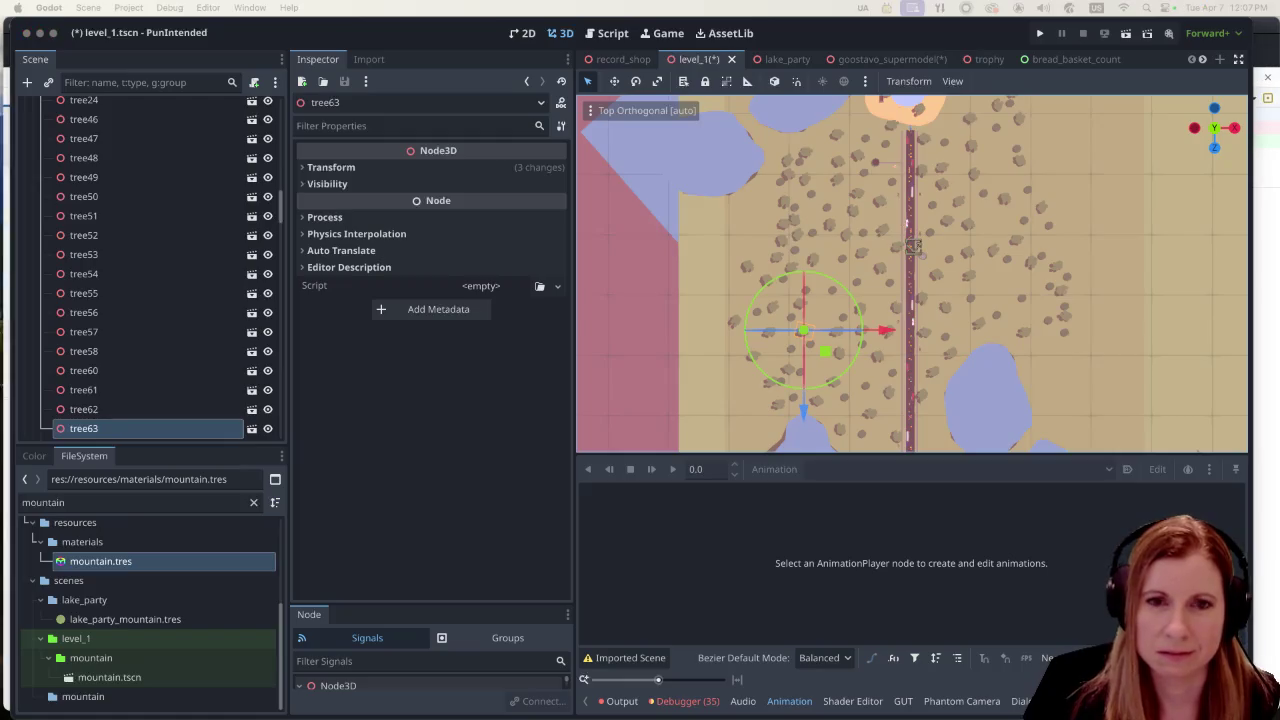
scroll(761, 248, "up", 2)
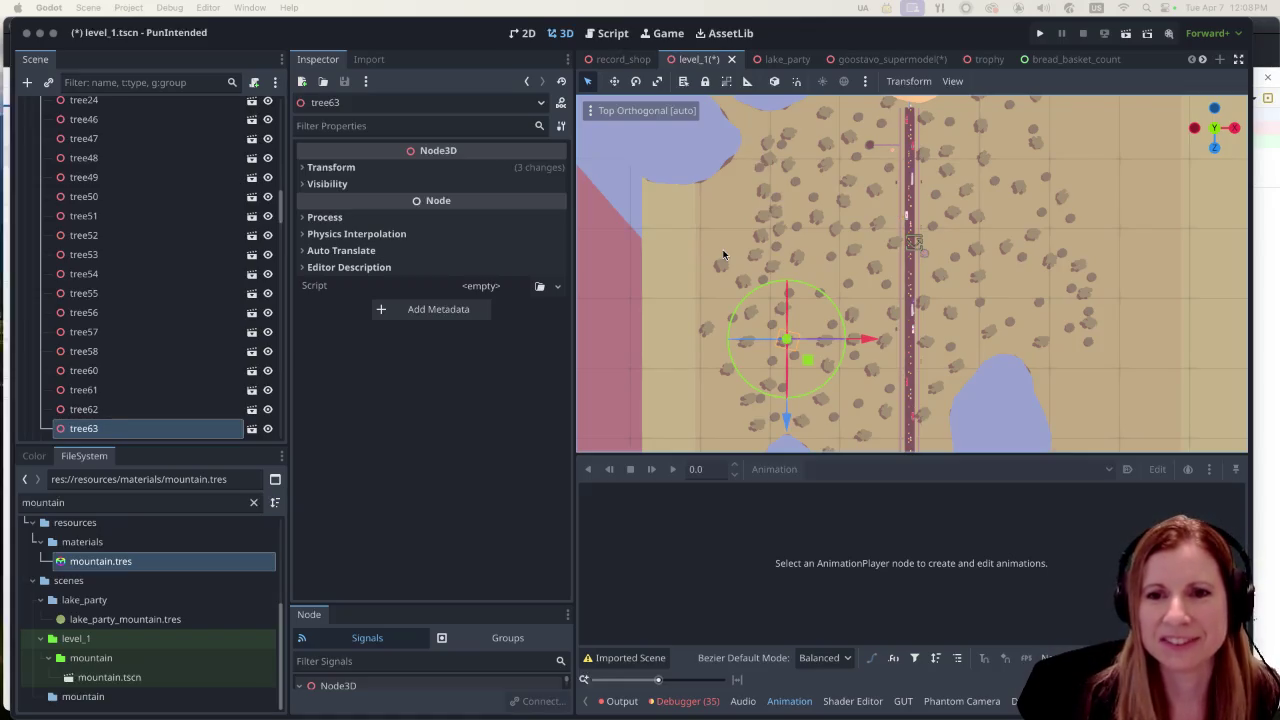
scroll(780, 255, "up", 3)
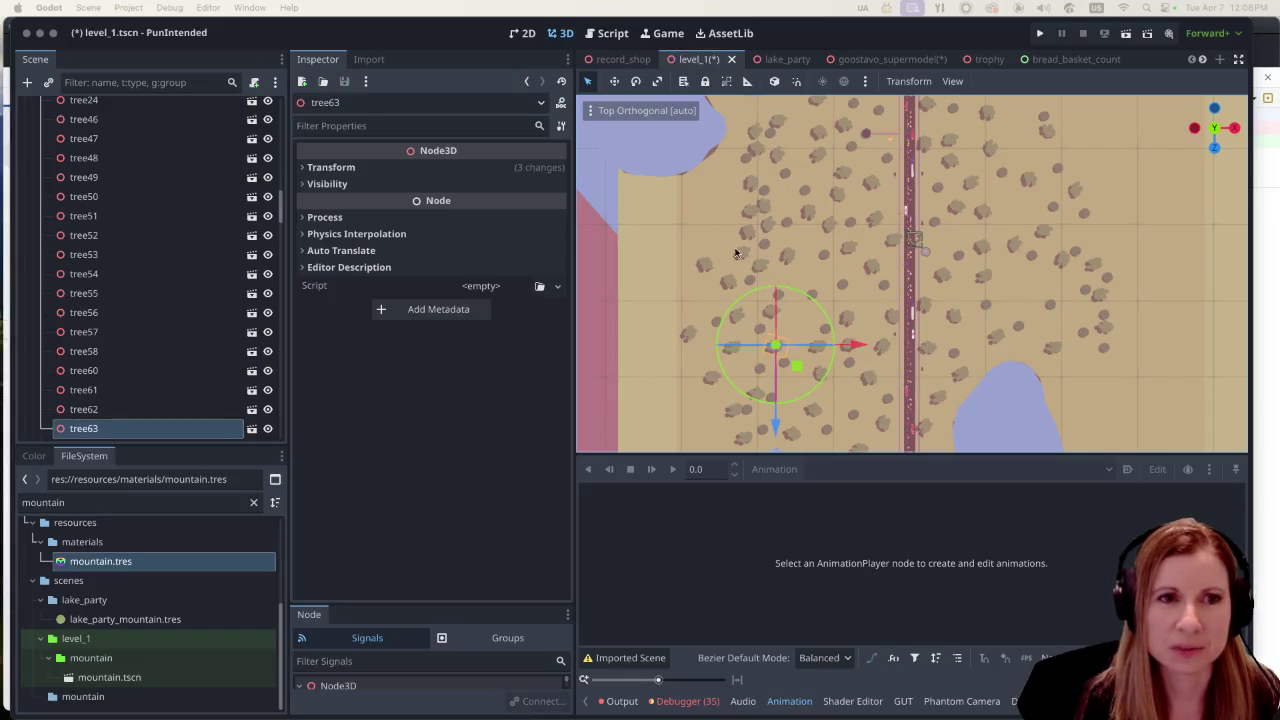
left_click(748, 212)
left_click(750, 212)
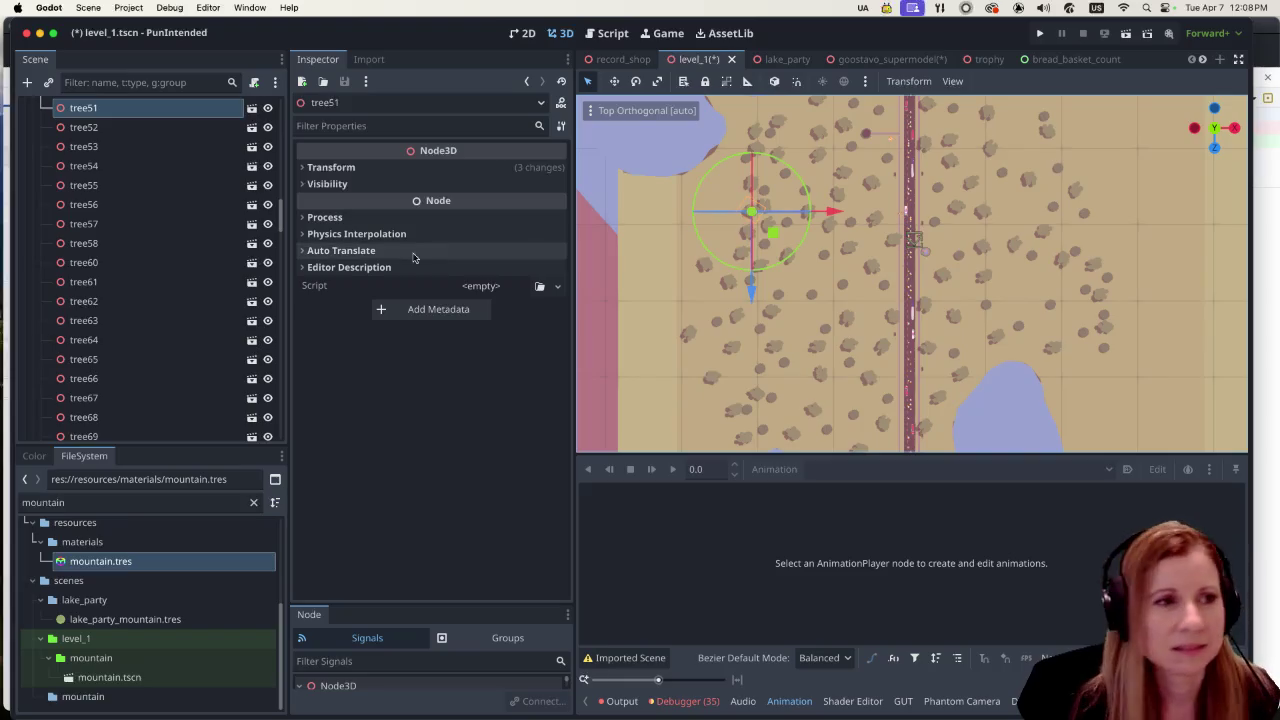
Delete the stray trees tree51 and tree48 from the forest
right_click(166, 111)
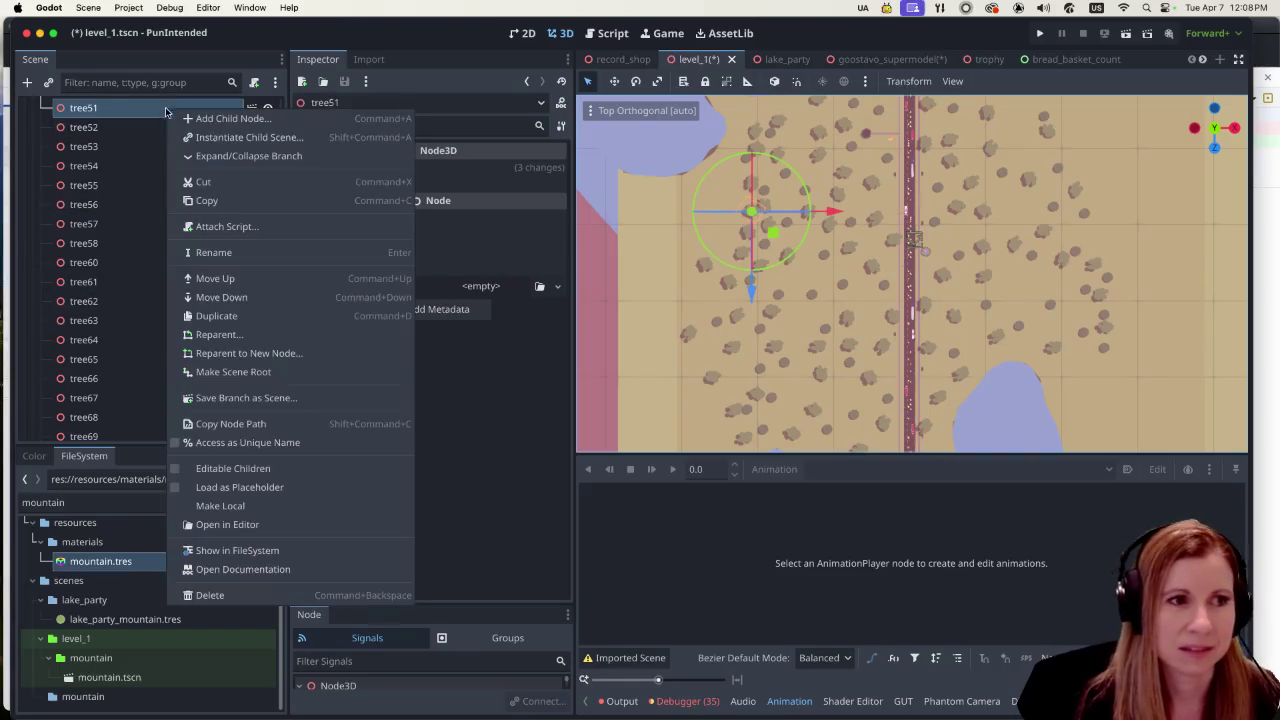
left_click(210, 595)
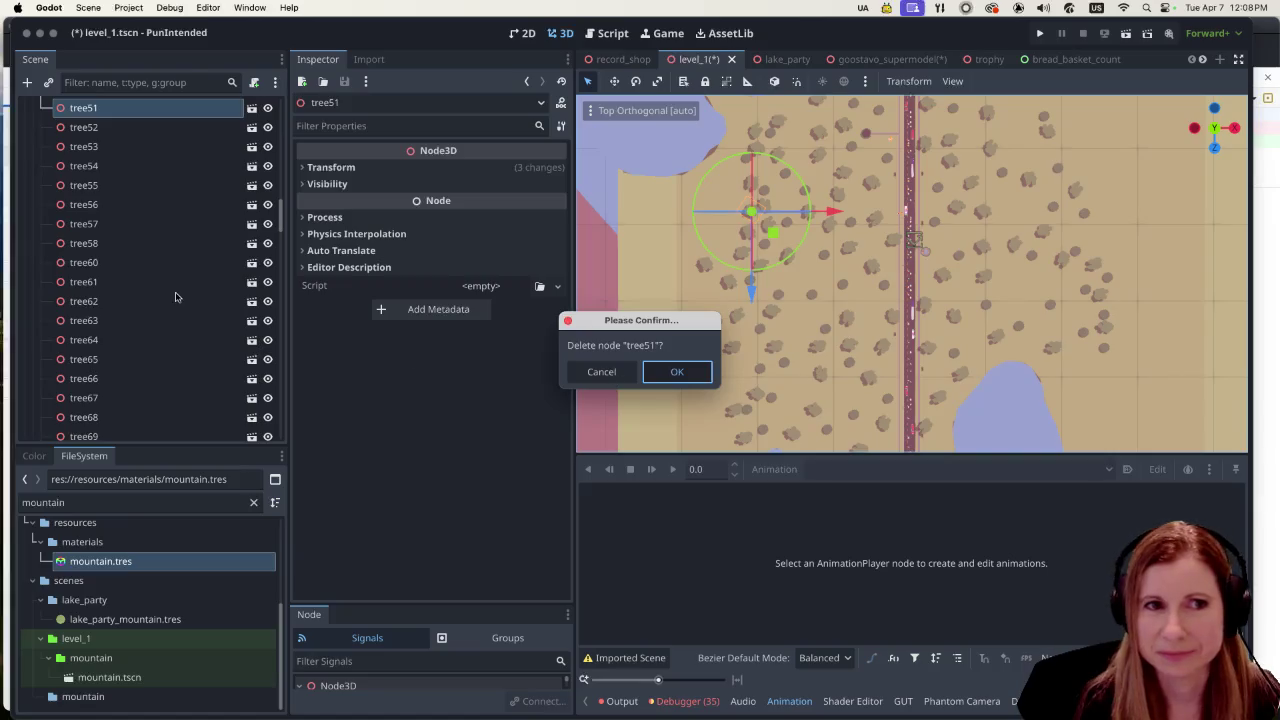
key("Return")
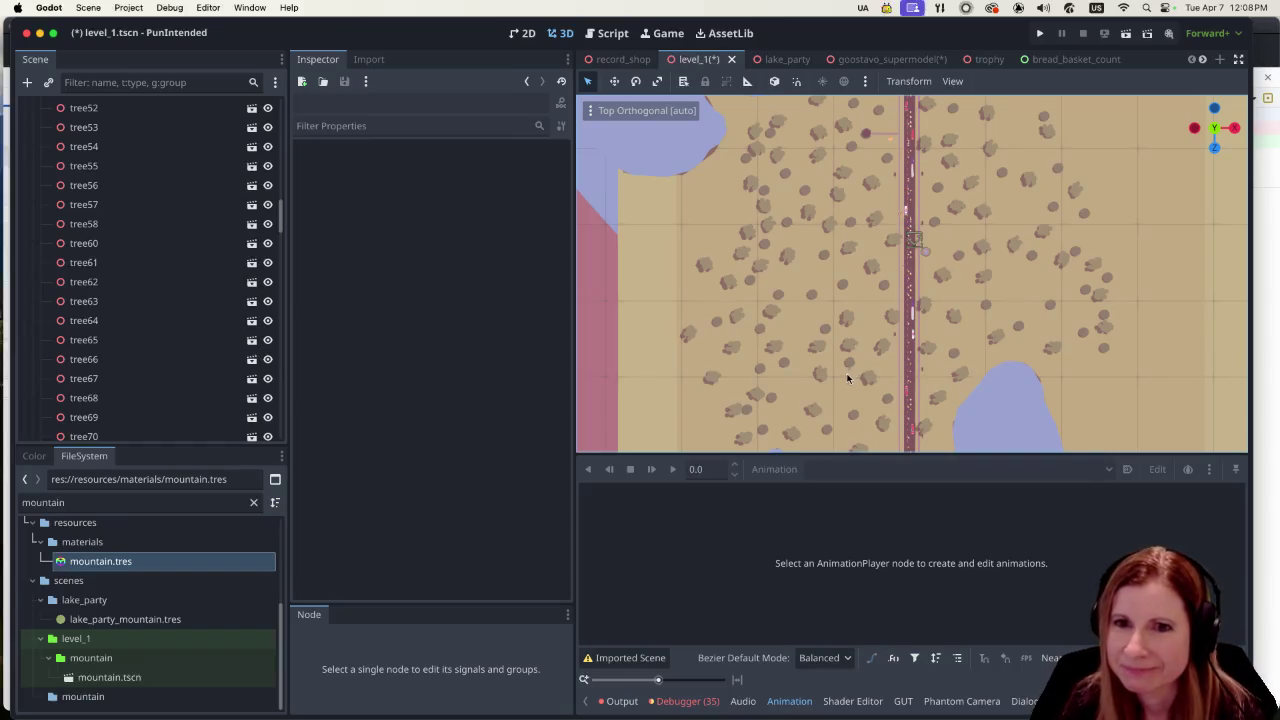
left_click(741, 256)
right_click(158, 110)
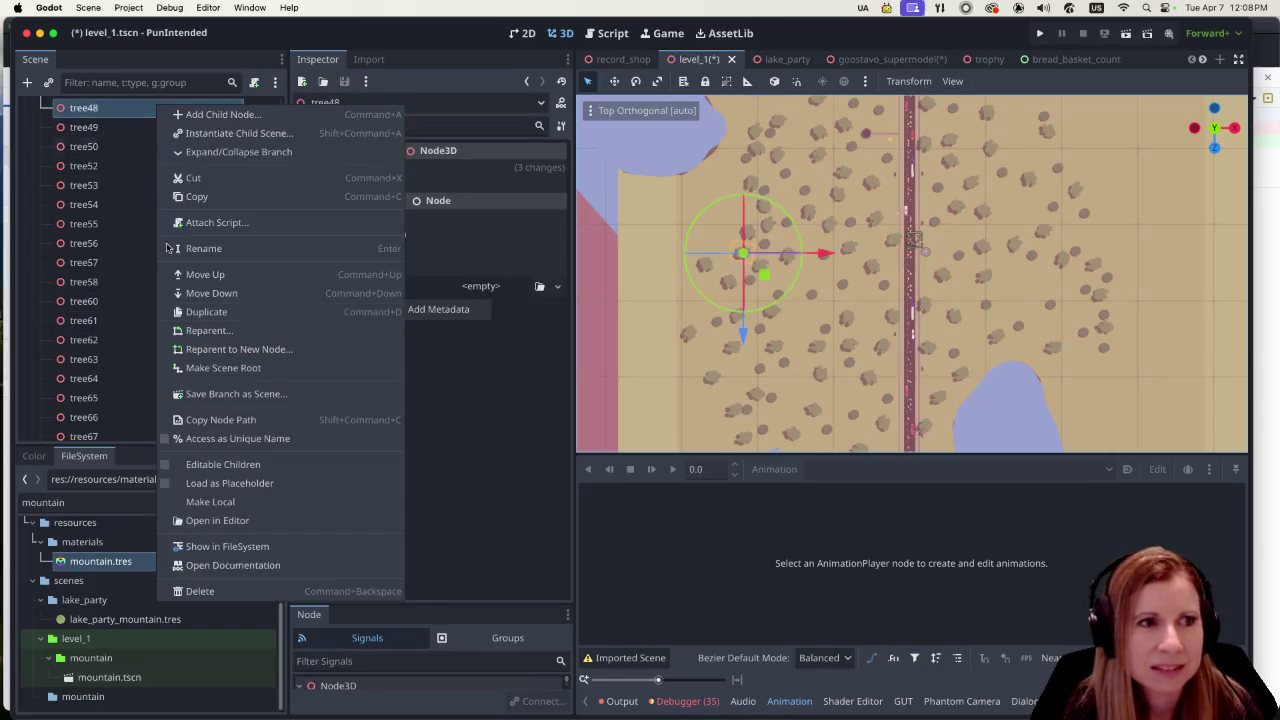
left_click(212, 590)
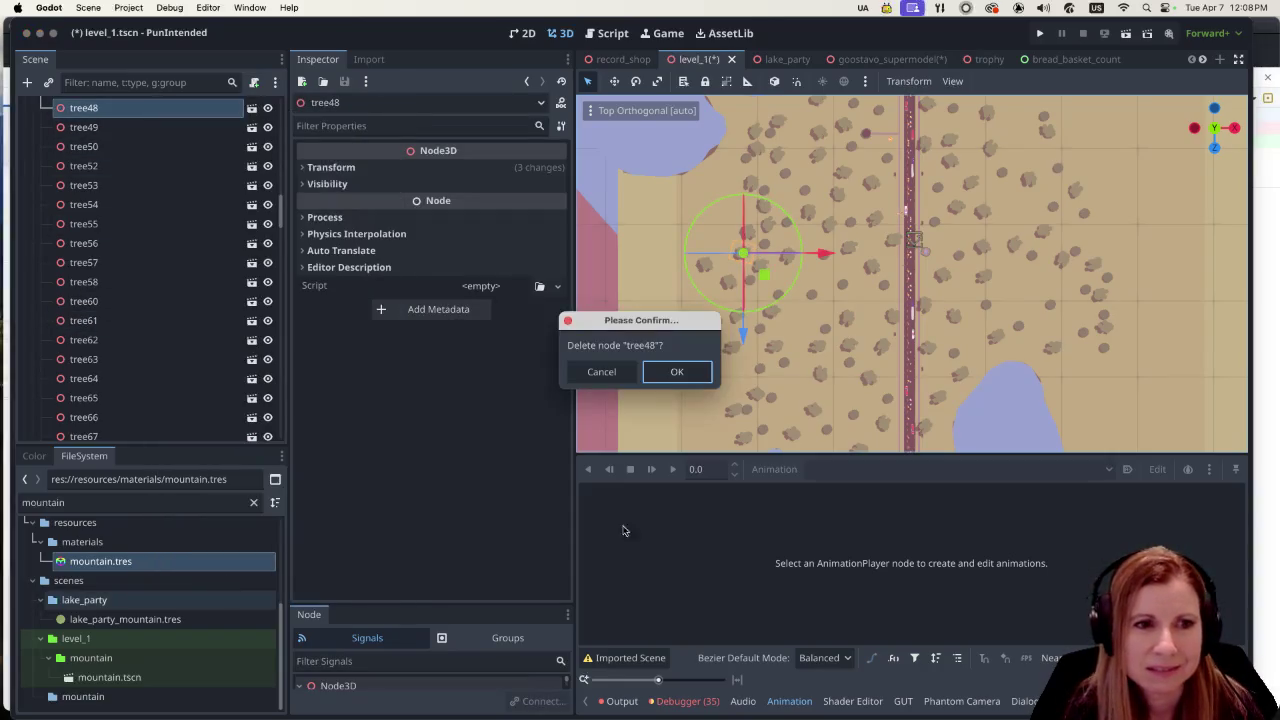
left_click(677, 372)
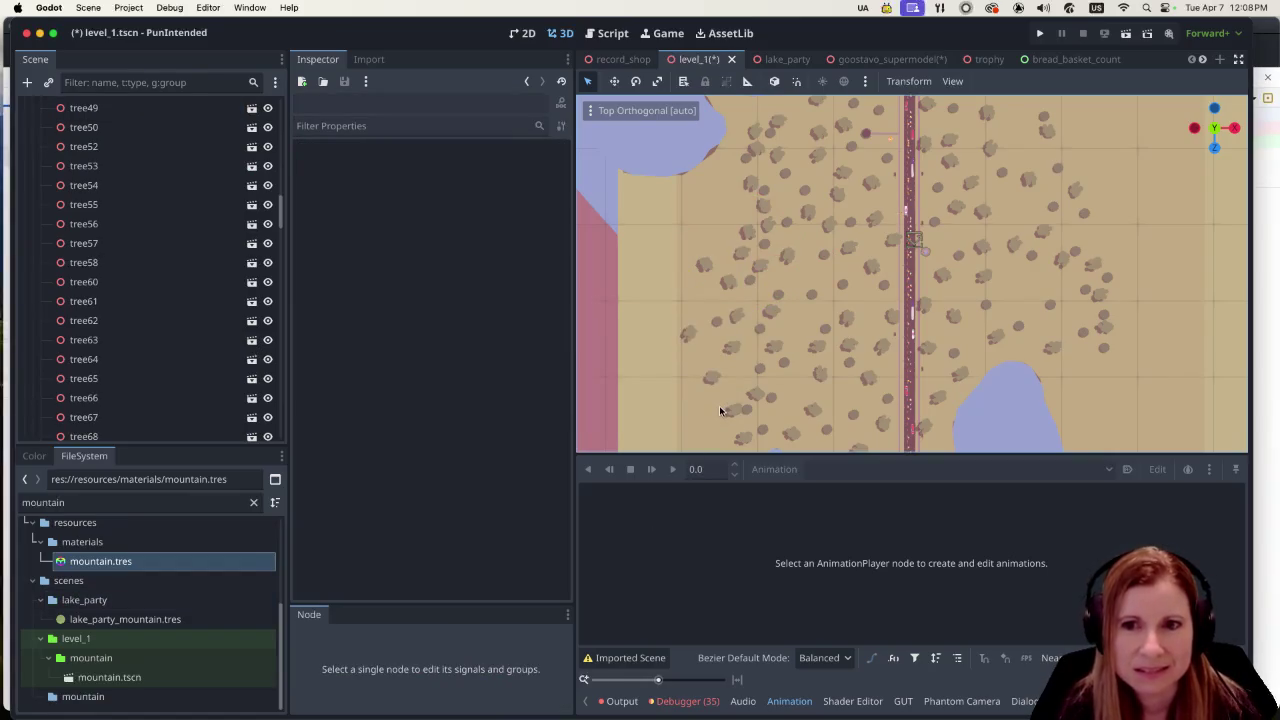
Delete tree61 and tree30 west of the road, confirming each deletion
left_click(704, 265)
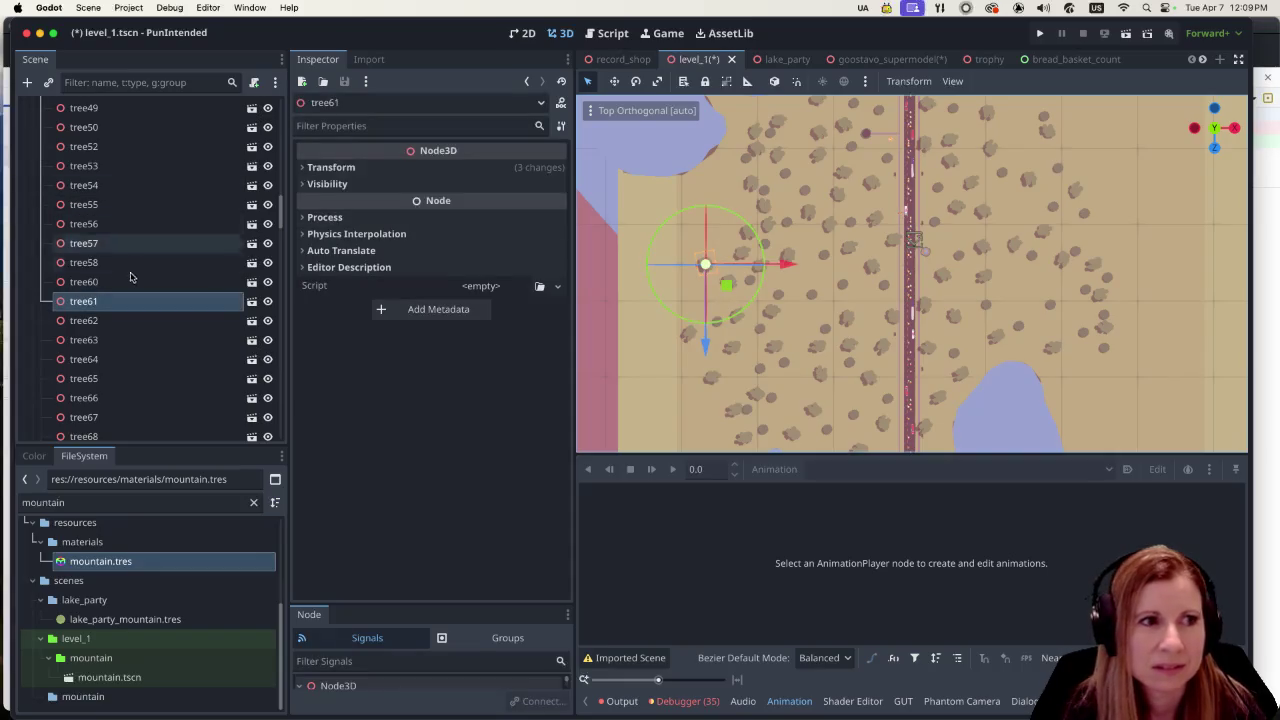
right_click(123, 304)
left_click(205, 704)
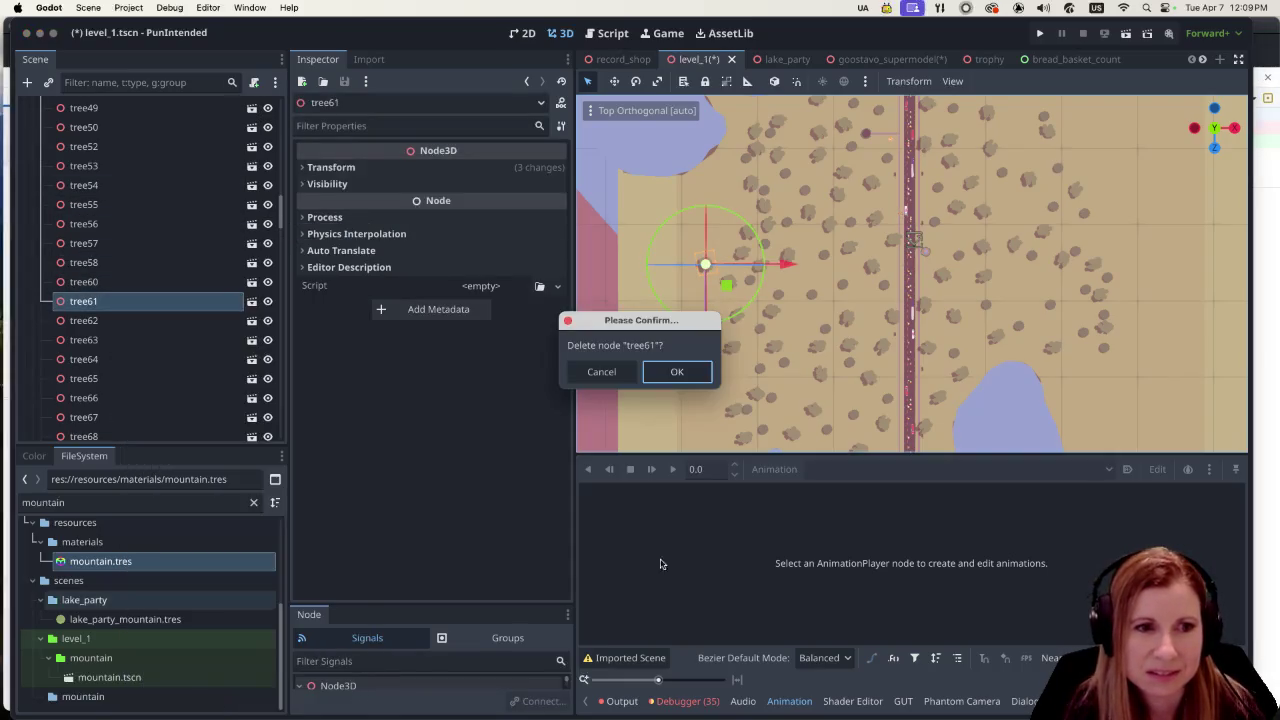
left_click(686, 372)
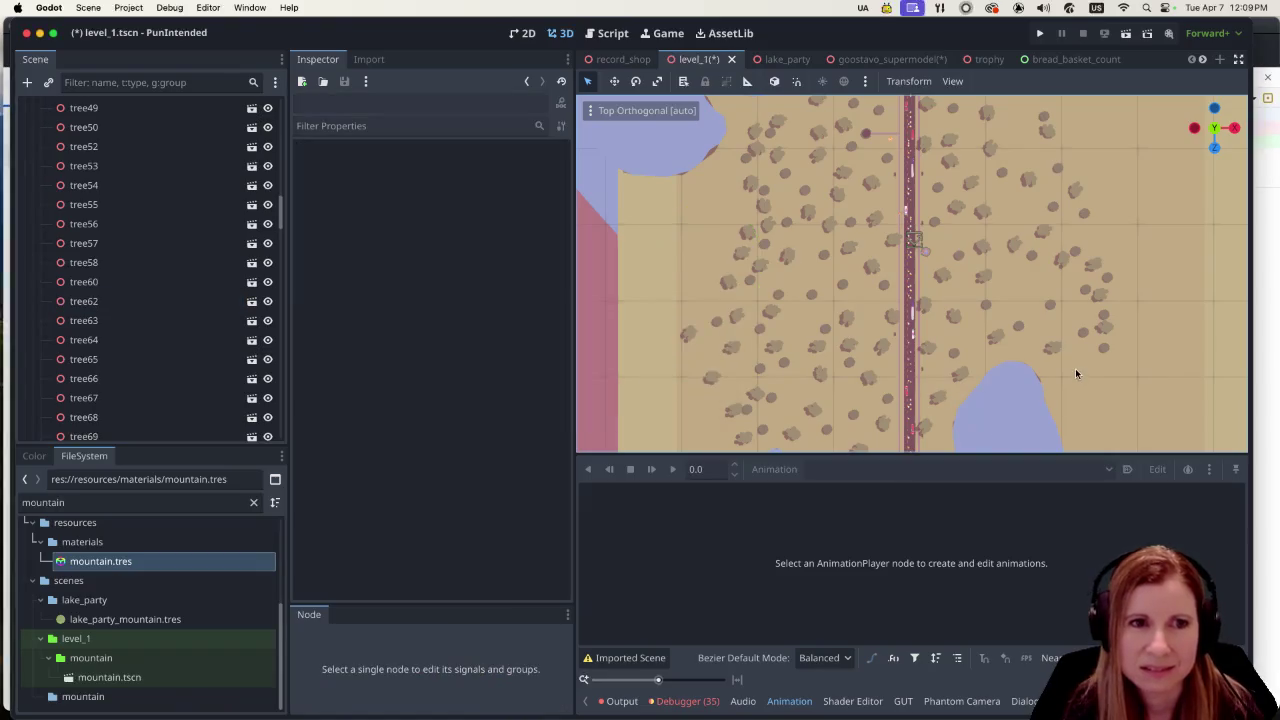
left_click(742, 254)
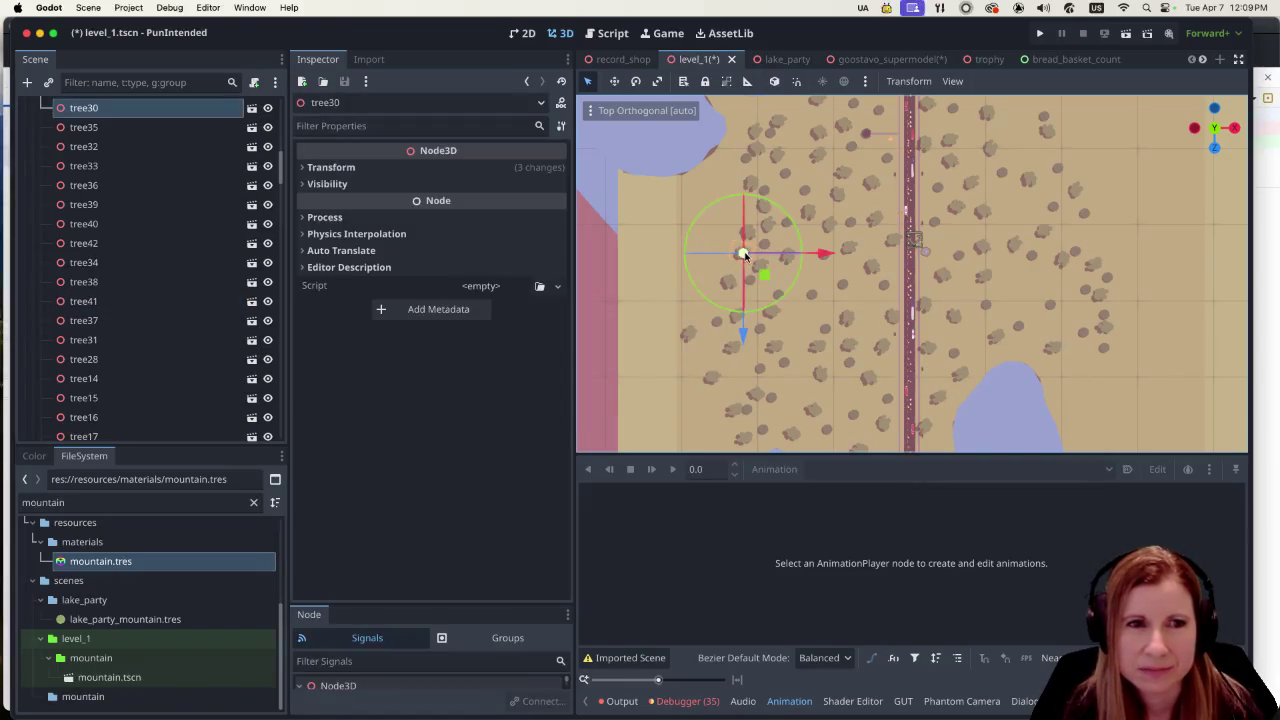
right_click(190, 108)
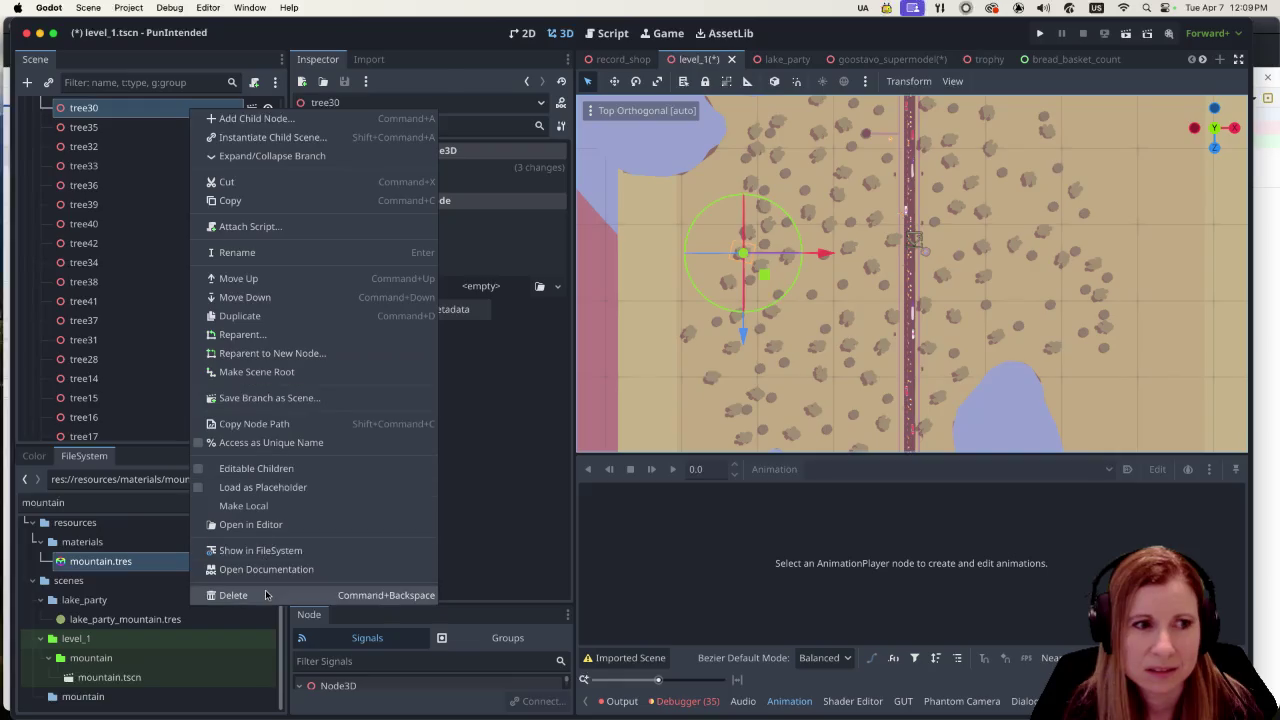
left_click(266, 595)
left_click(688, 372)
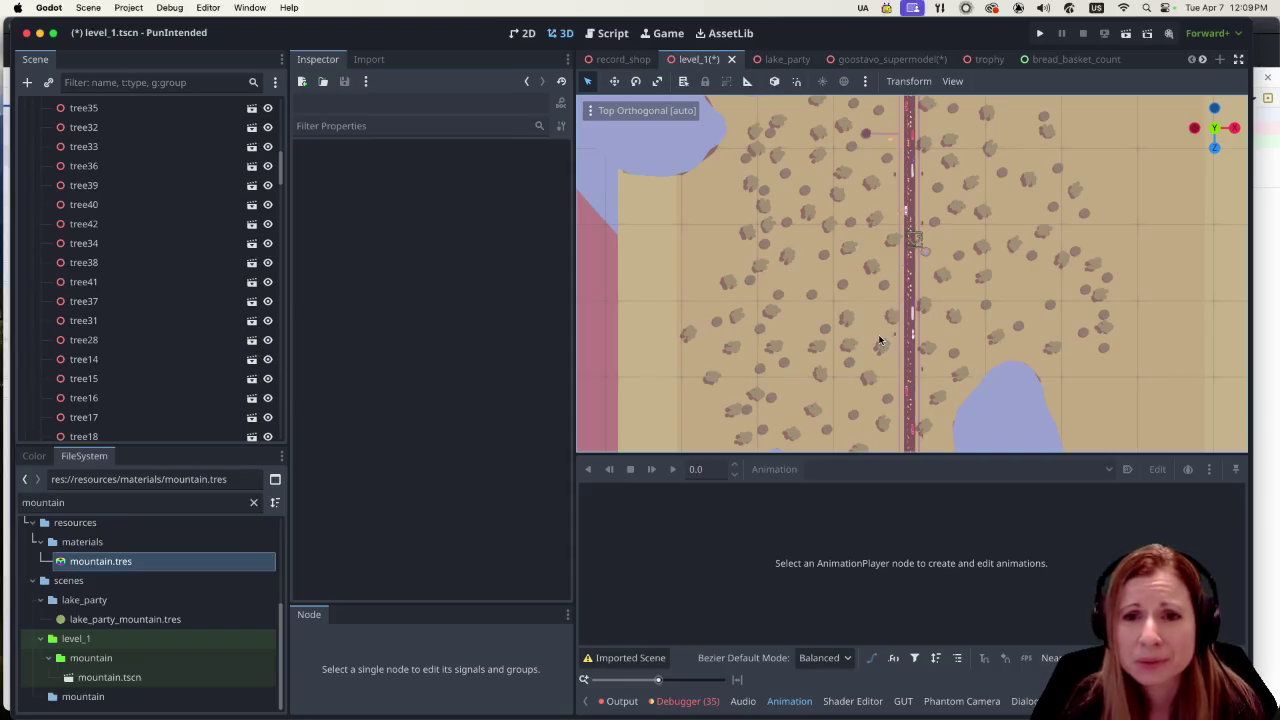
Tilt the view to perspective down the road and save the level_1 scene
left_click_drag(911, 369, 907, 318)
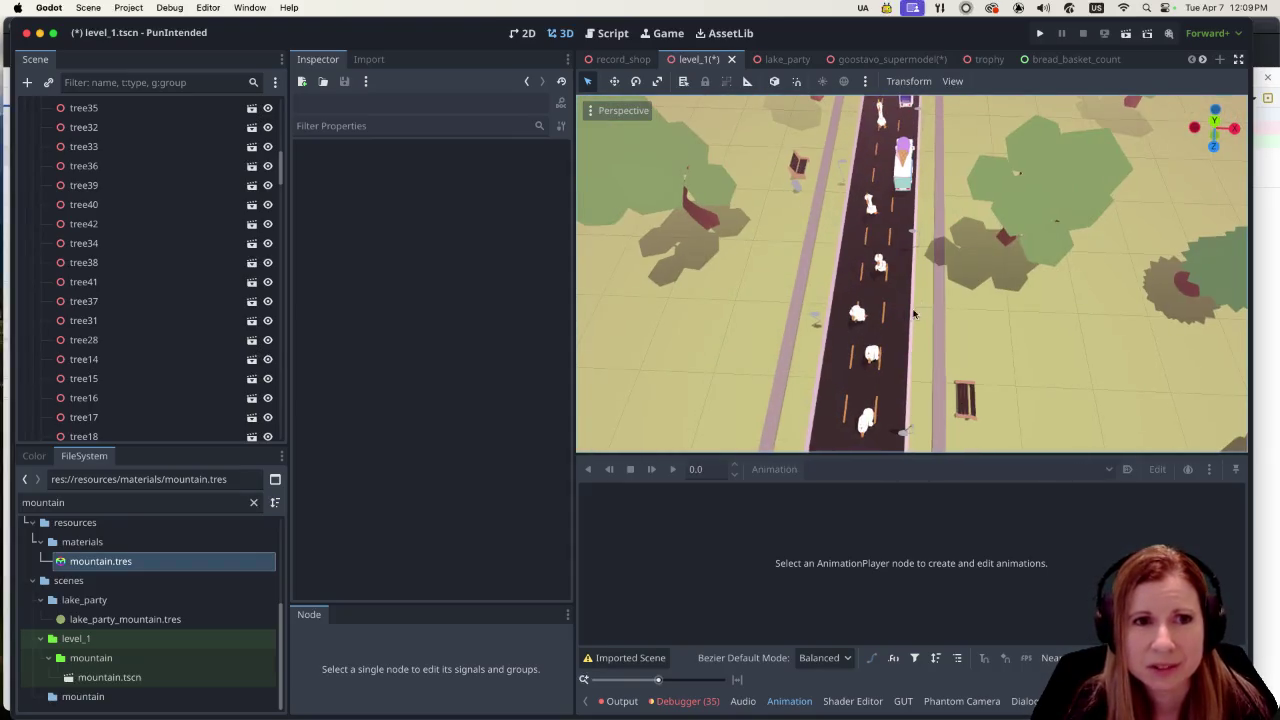
scroll(907, 318, "down", 10)
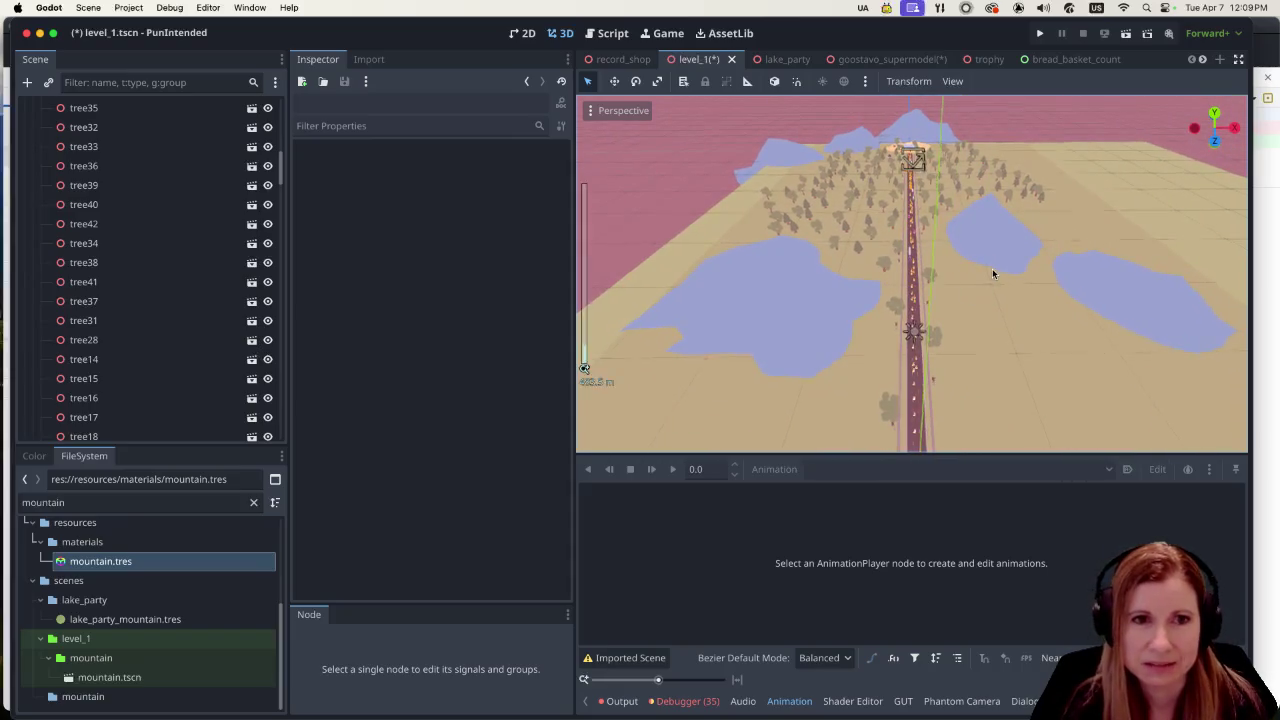
scroll(986, 266, "up", 5)
scroll(986, 266, "down", 5)
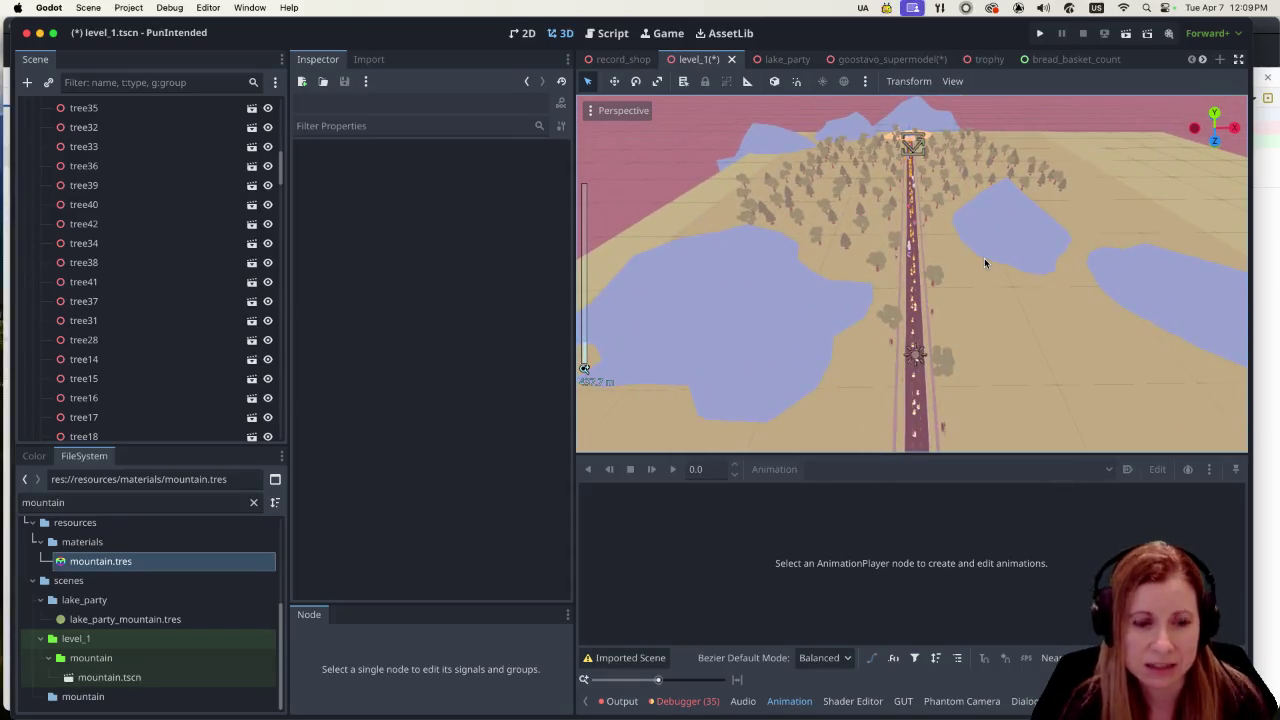
key("super+s")
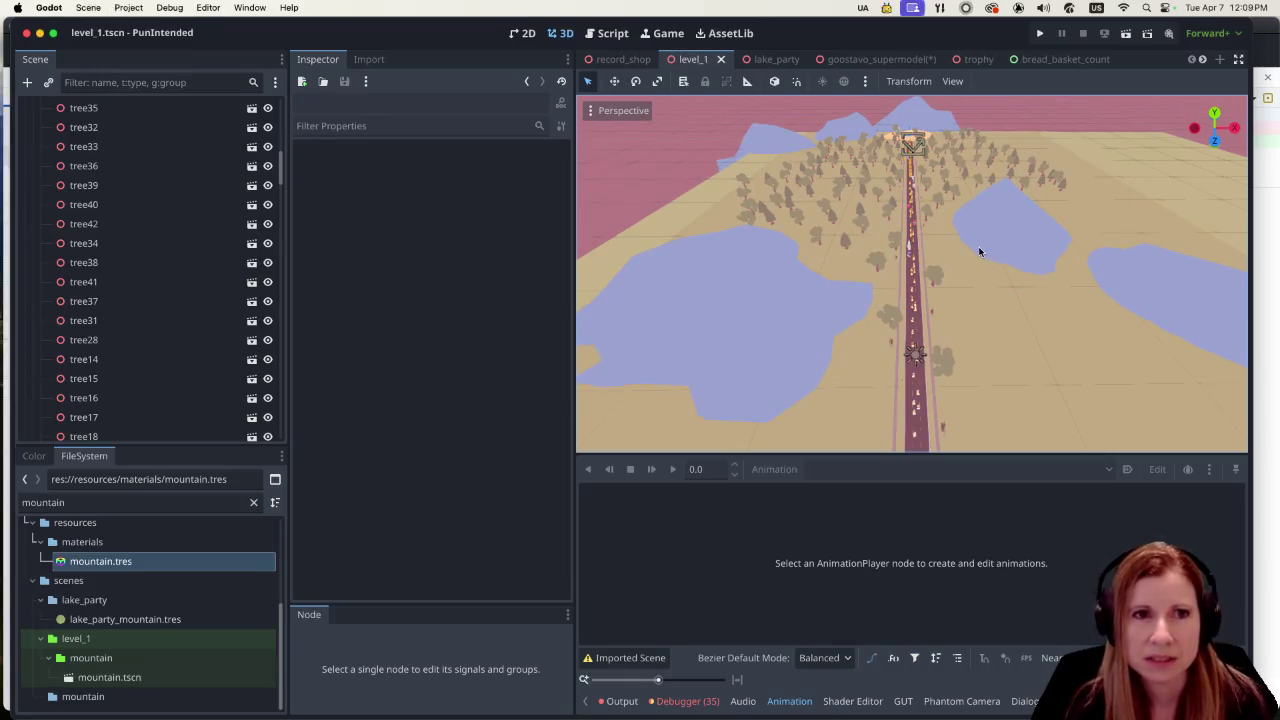
Save the goostavo_supermodel scene, return to level_1, and select the skateboard animation player
left_click(880, 59)
key("super+s")
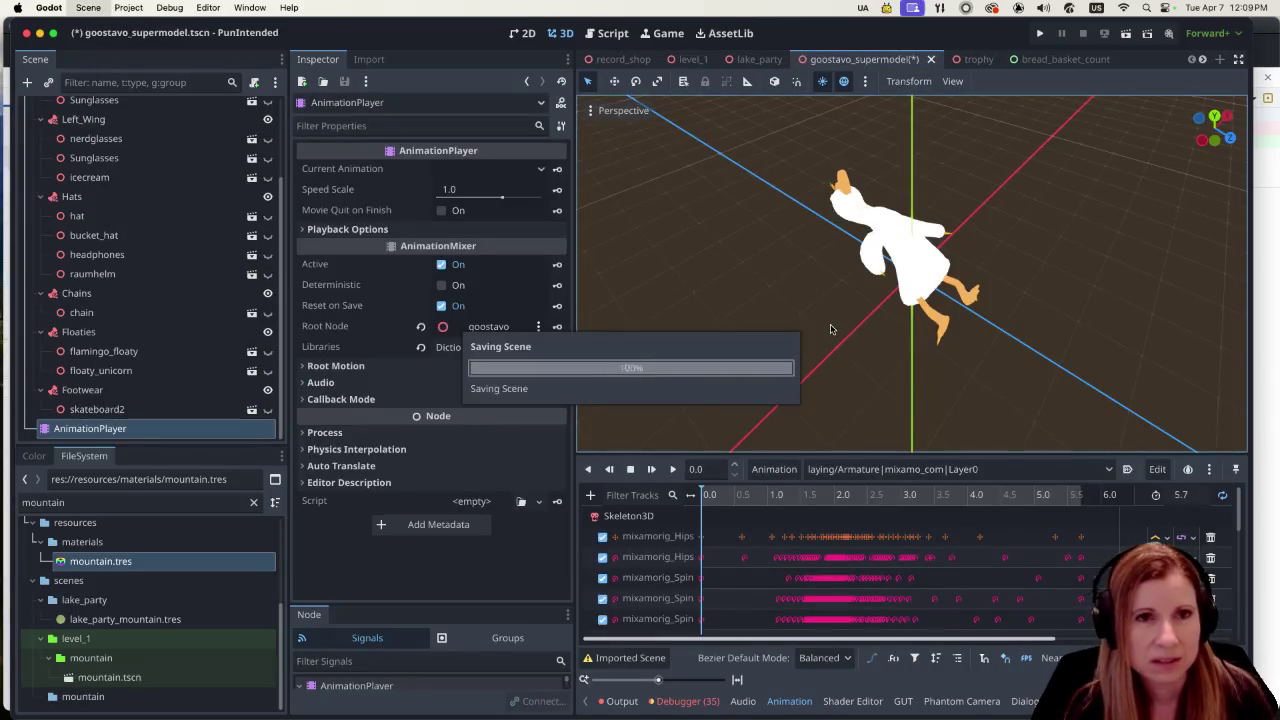
left_click(692, 59)
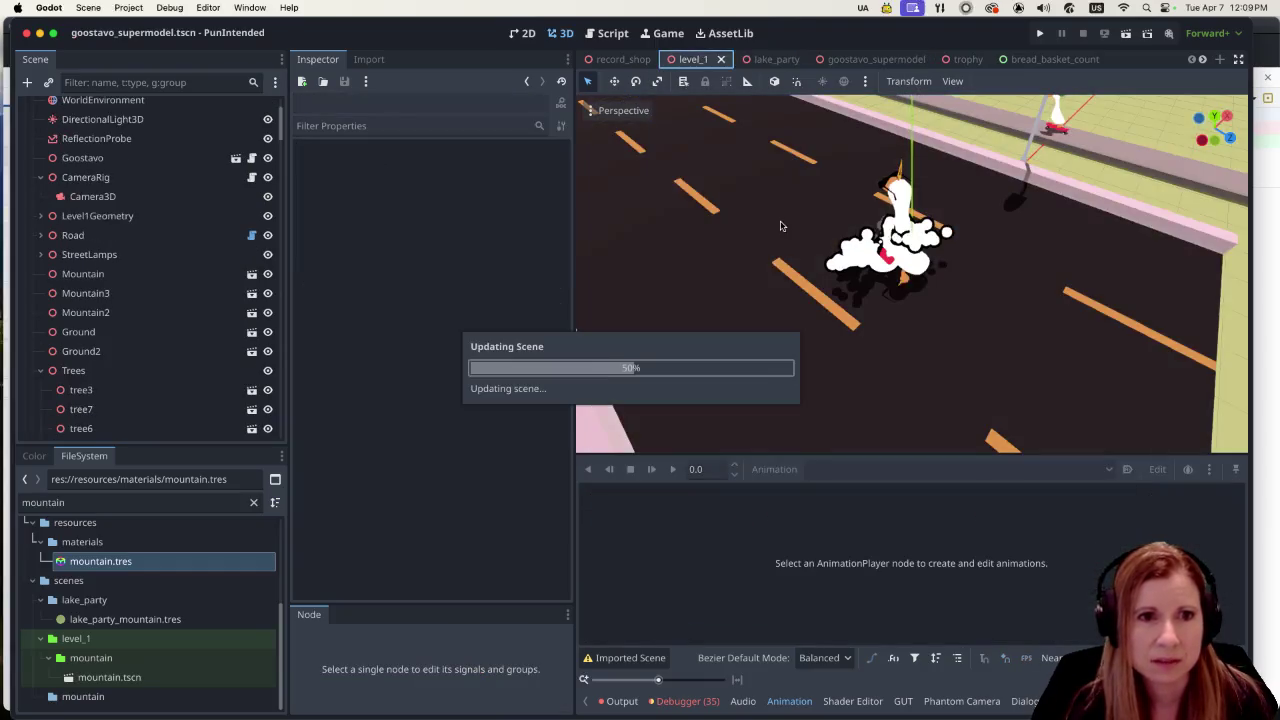
scroll(200, 359, "down", 10)
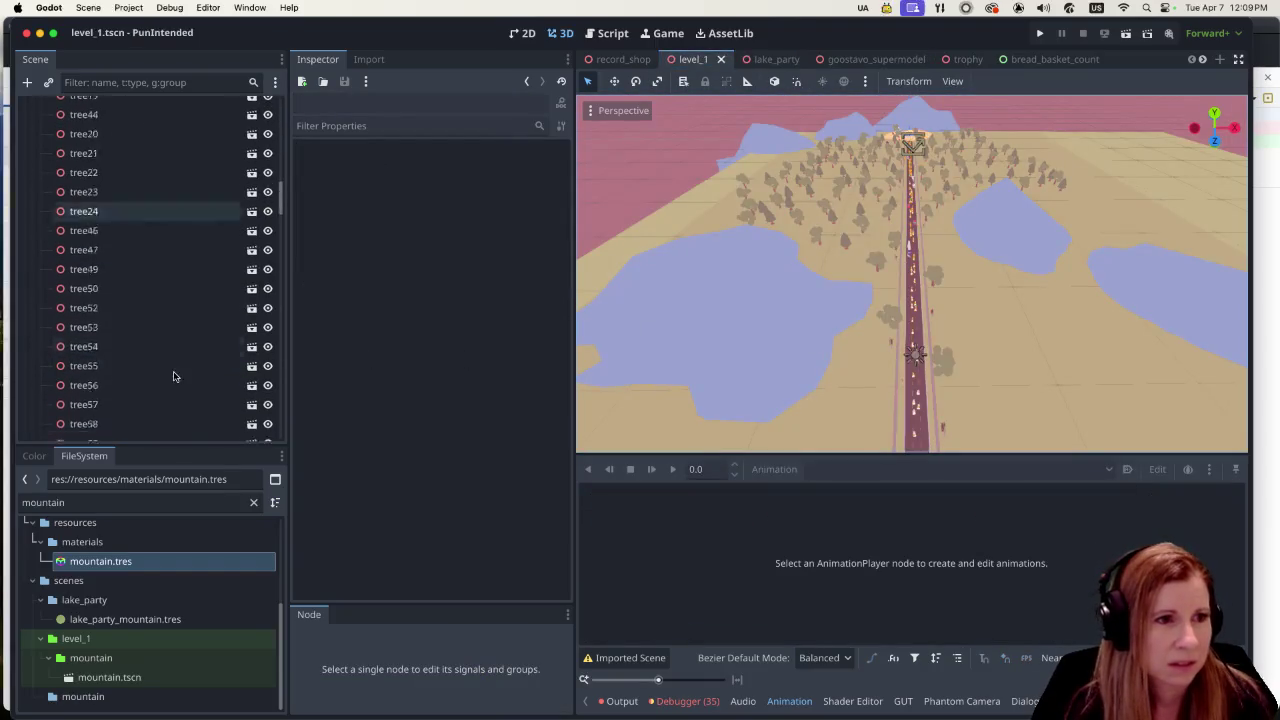
scroll(168, 405, "down", 10)
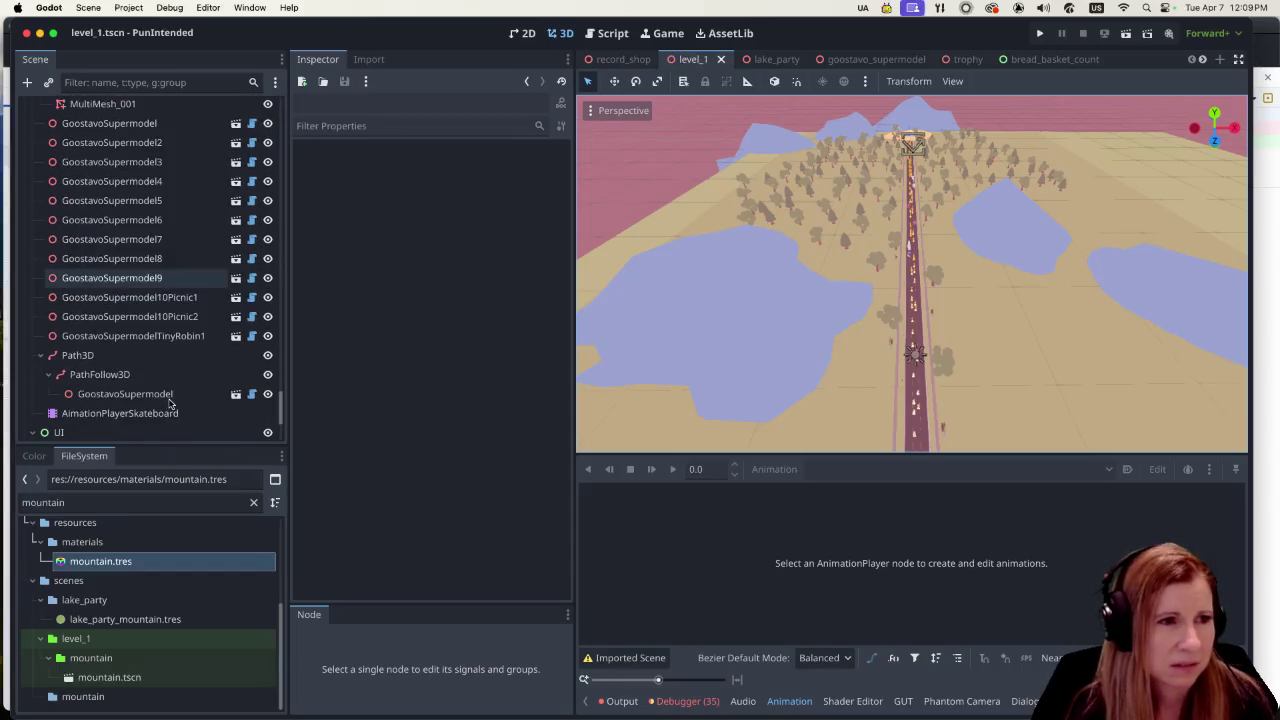
left_click(155, 418)
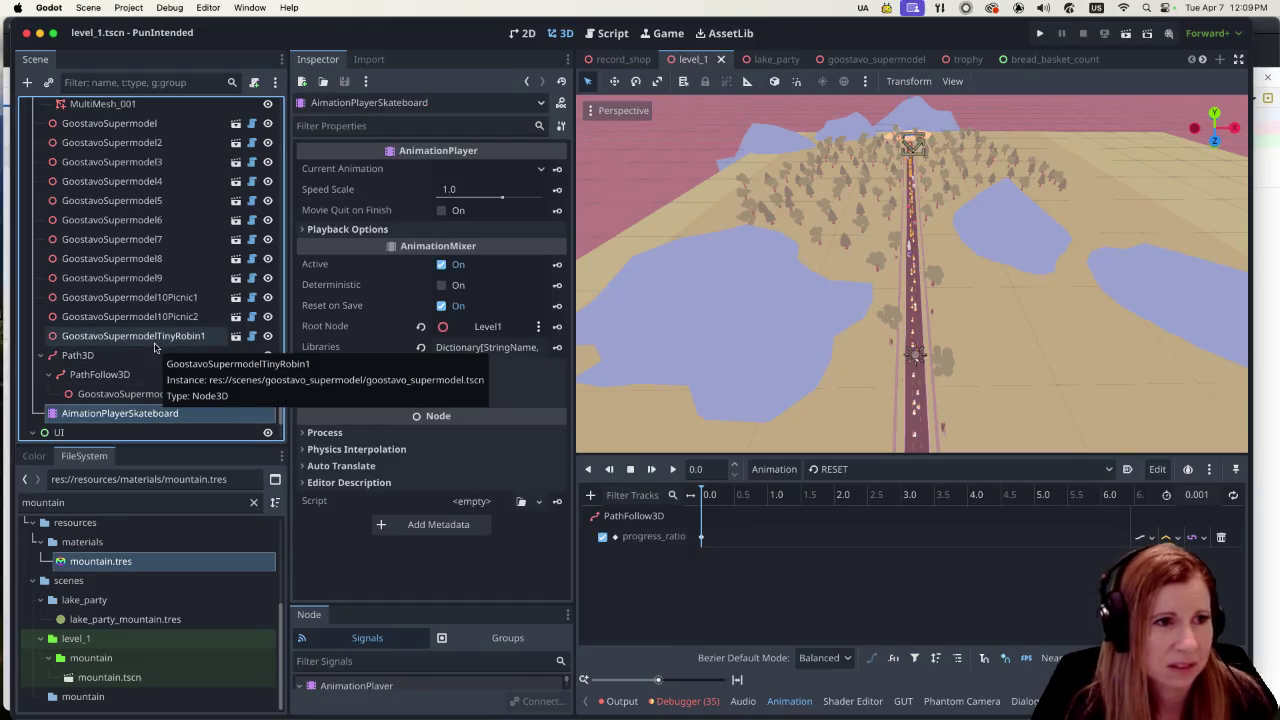
Inspect GoostavoSupermodel under PathFollow3D, then zoom out and orbit to look down on the road
left_click(116, 396)
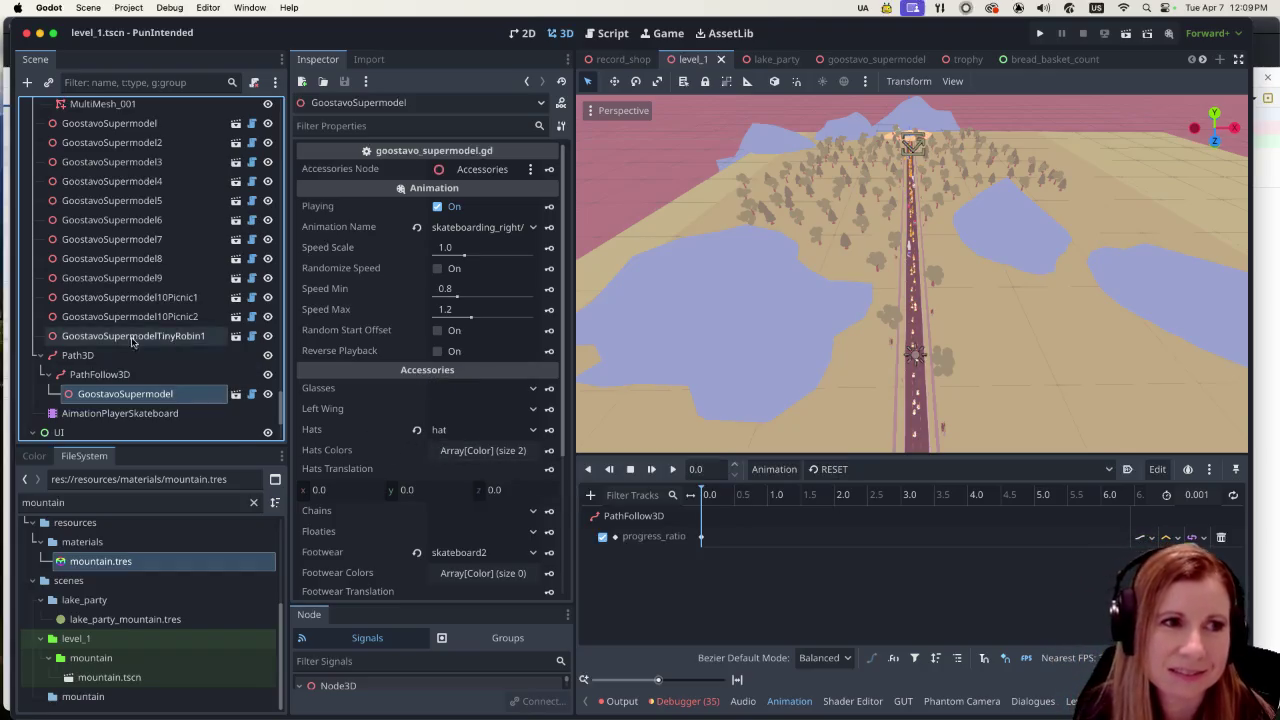
scroll(132, 333, "up", 10)
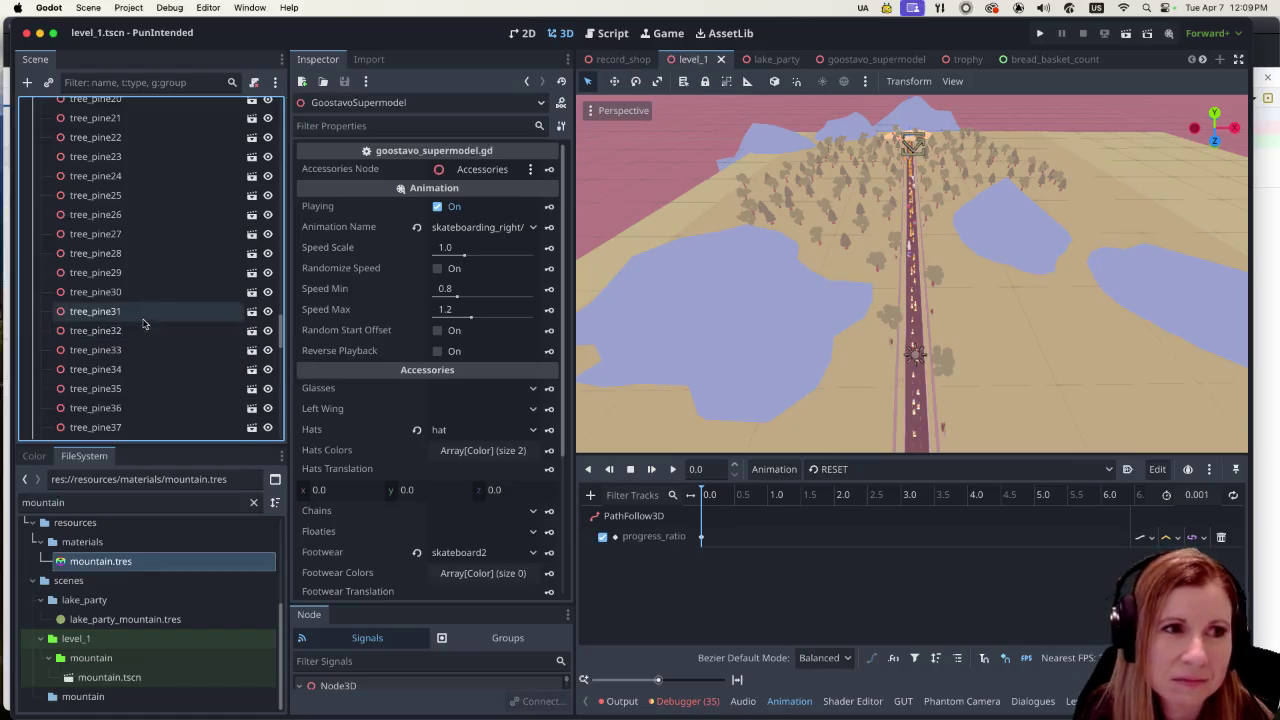
scroll(148, 316, "up", 5)
scroll(148, 316, "up", 15)
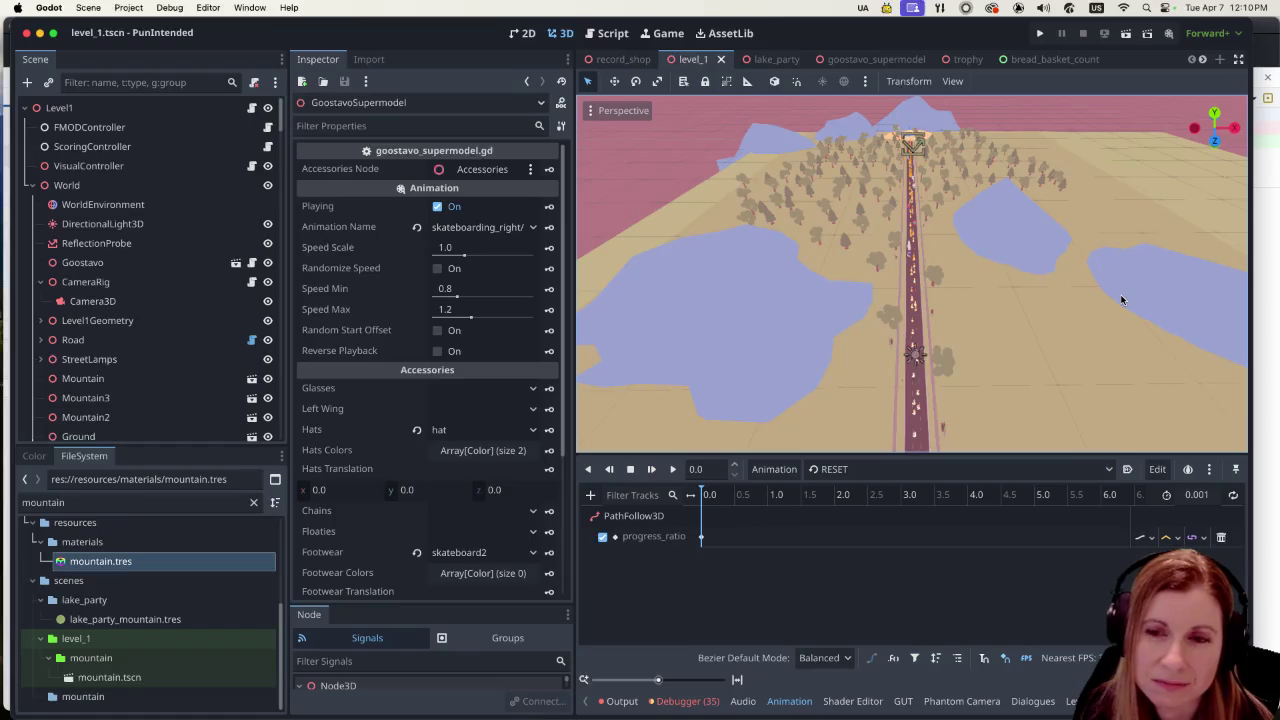
scroll(1055, 283, "down", 3)
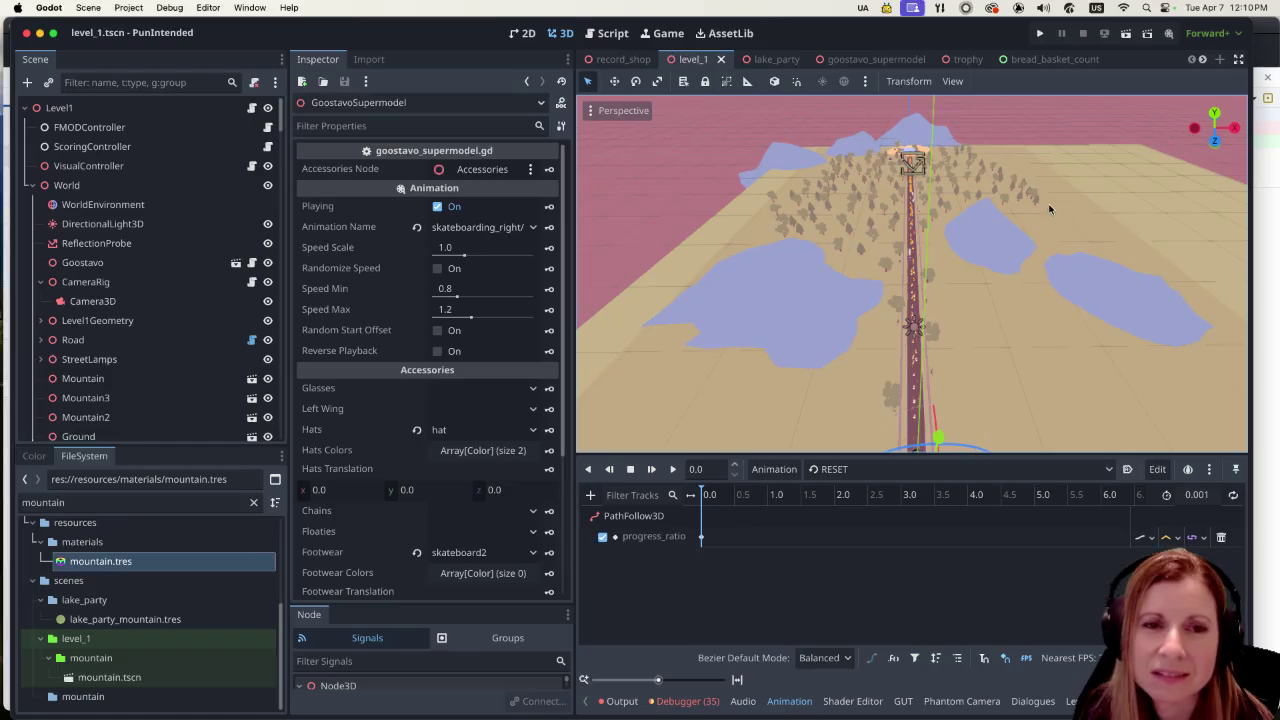
left_click_drag(1066, 186, 1048, 299)
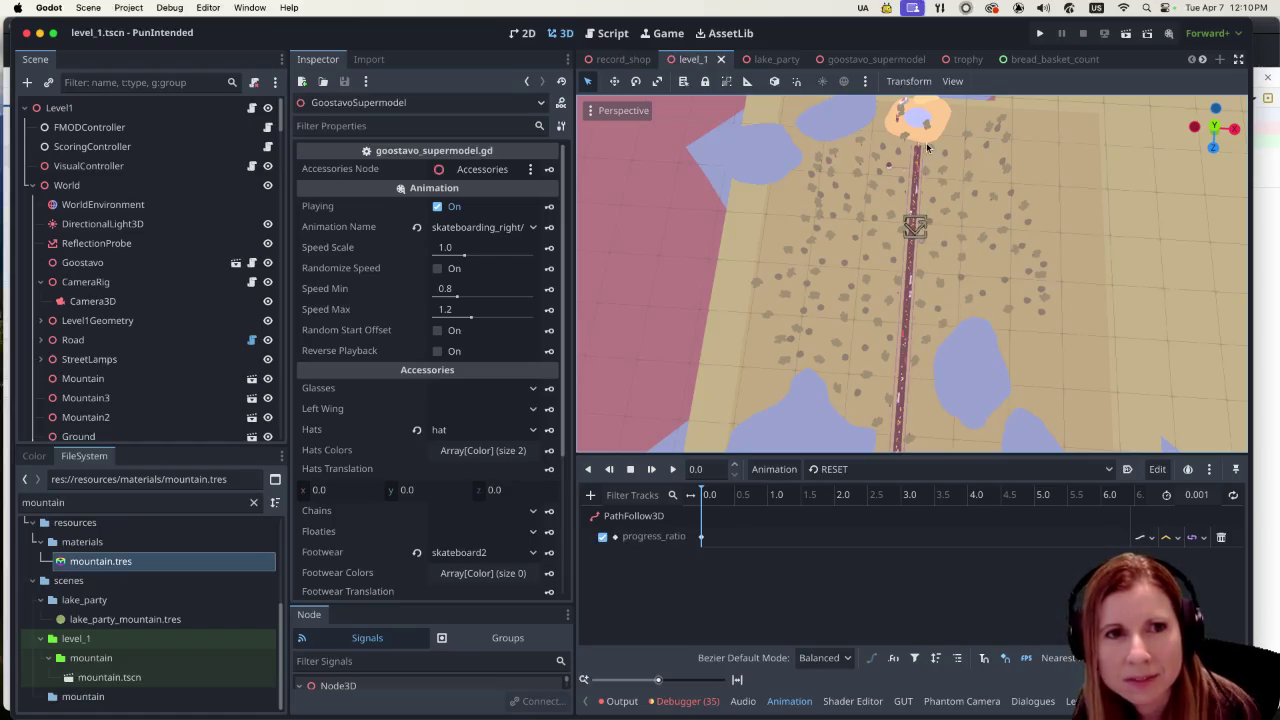
Zoom in on the picnic area and select the 3 m by 3 m PicnicBlanket
scroll(922, 167, "up", 5)
scroll(1014, 371, "up", 5)
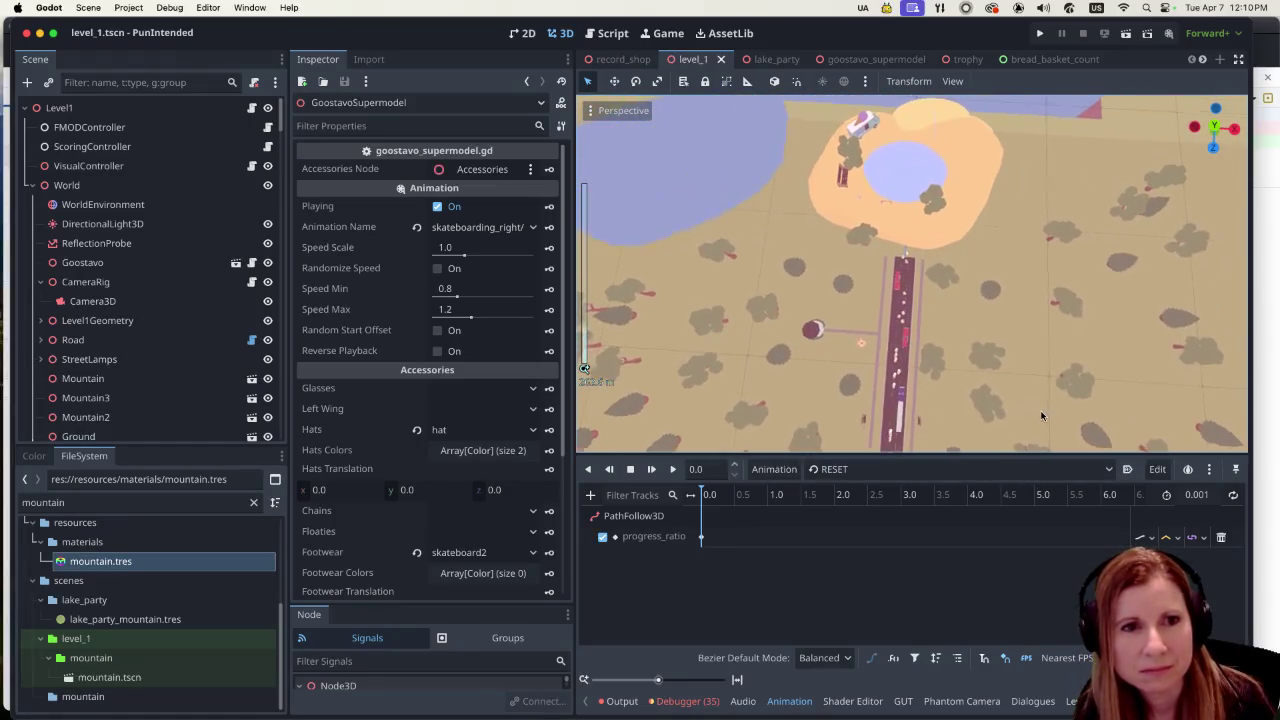
scroll(831, 347, "up", 10)
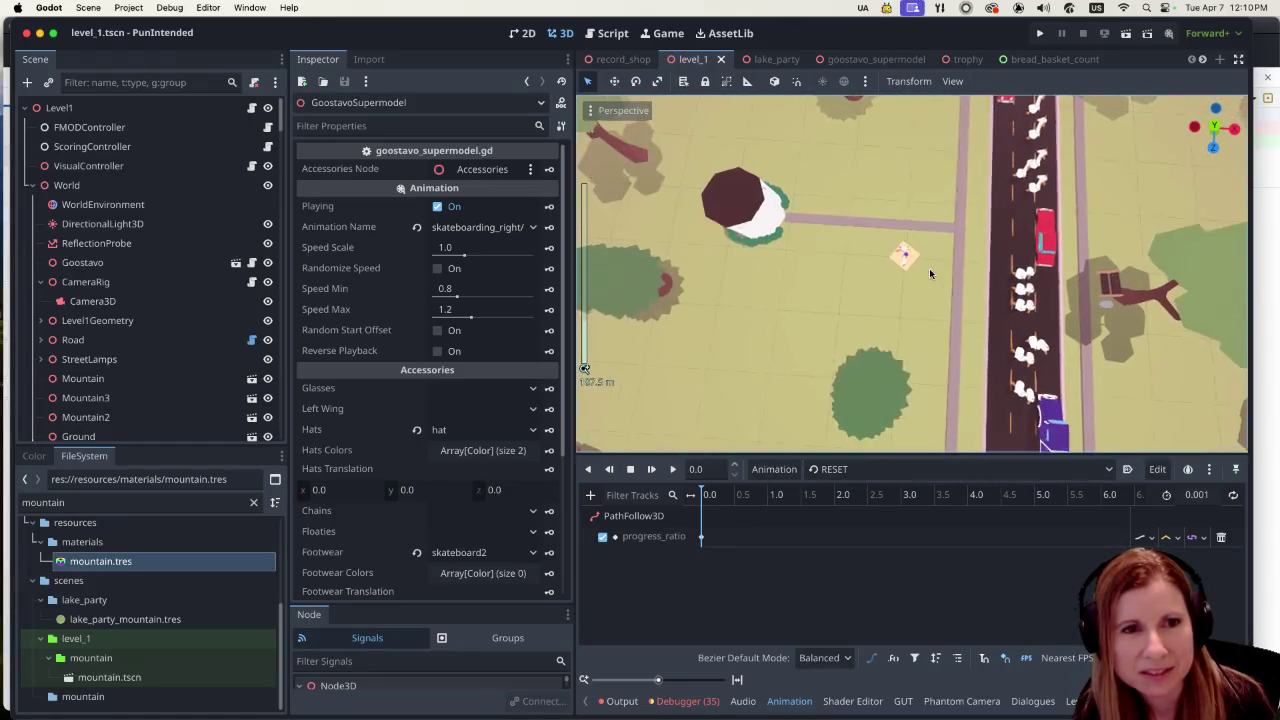
scroll(937, 248, "down", 10)
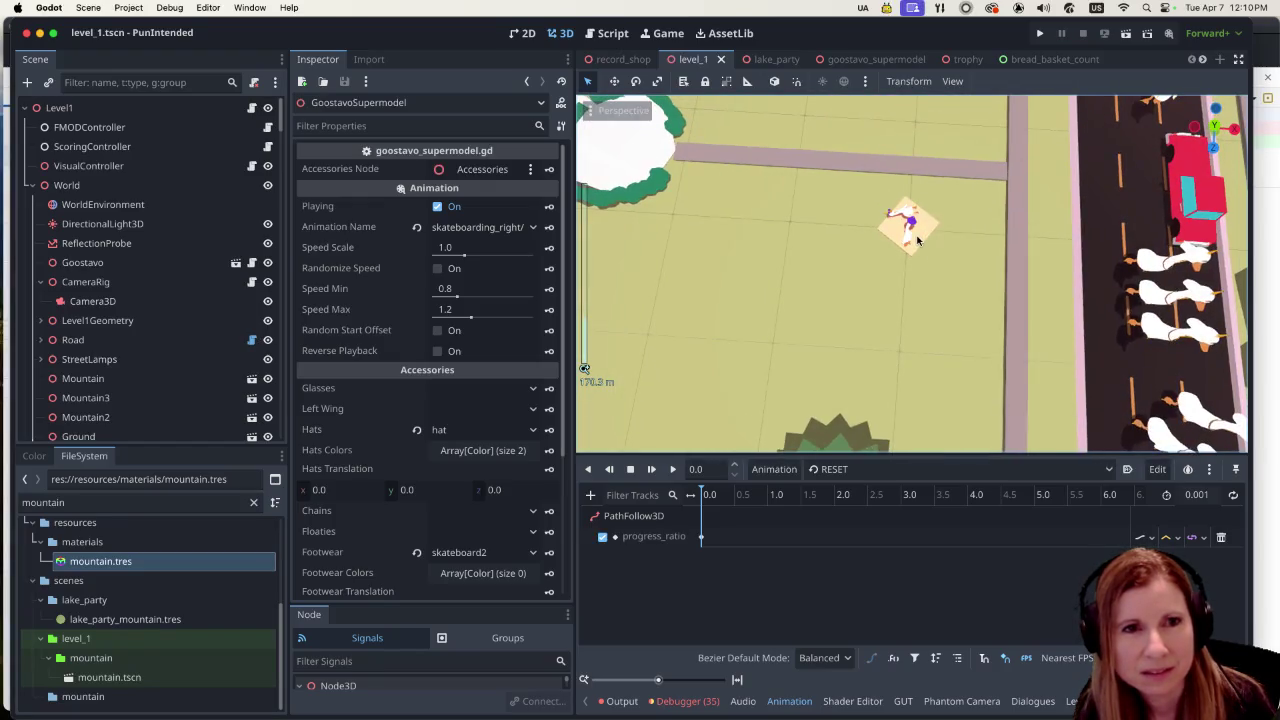
left_click(908, 237)
scroll(908, 240, "down", 5)
scroll(910, 283, "up", 8)
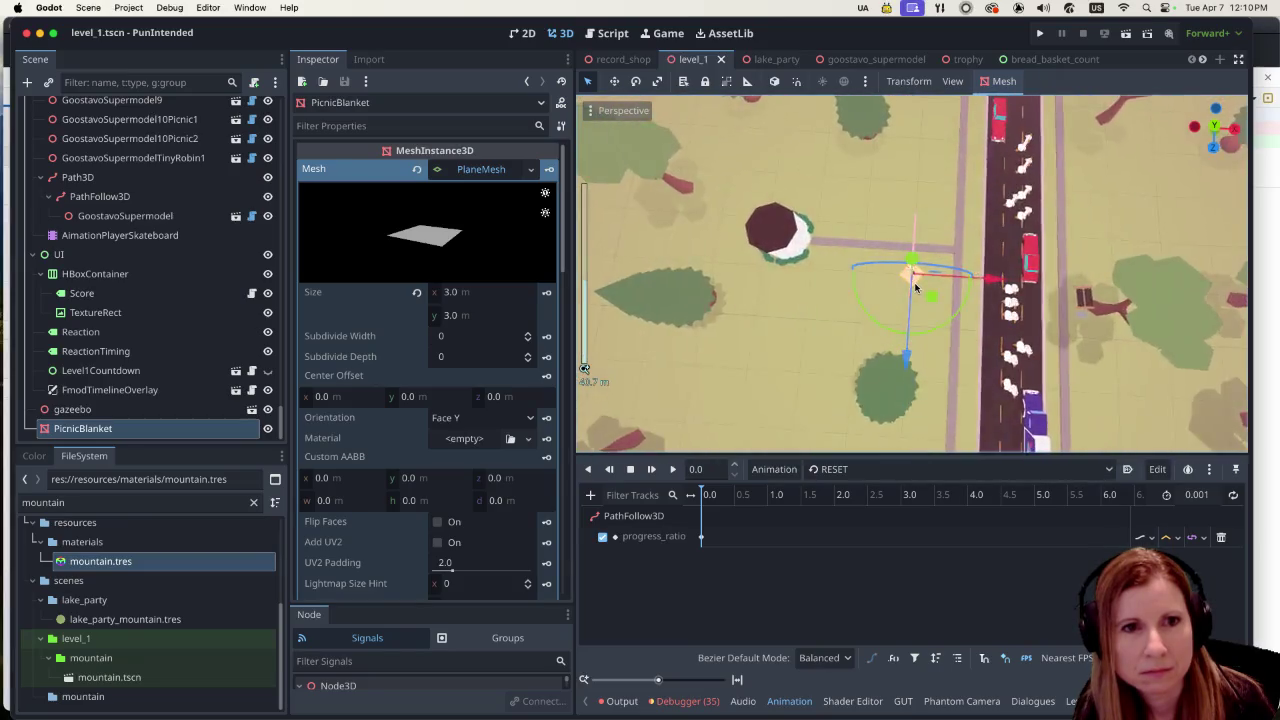
scroll(917, 291, "up", 3)
Orbit to a low angle over the picnic blanket, then switch to Top Orthogonal view
mouse_move(917, 291)
left_mouse_down()
mouse_move(1006, 313)
mouse_move(919, 247)
mouse_move(811, 228)
mouse_move(820, 174)
left_mouse_up()
scroll(847, 238, "up", 2)
scroll(847, 238, "up", 1)
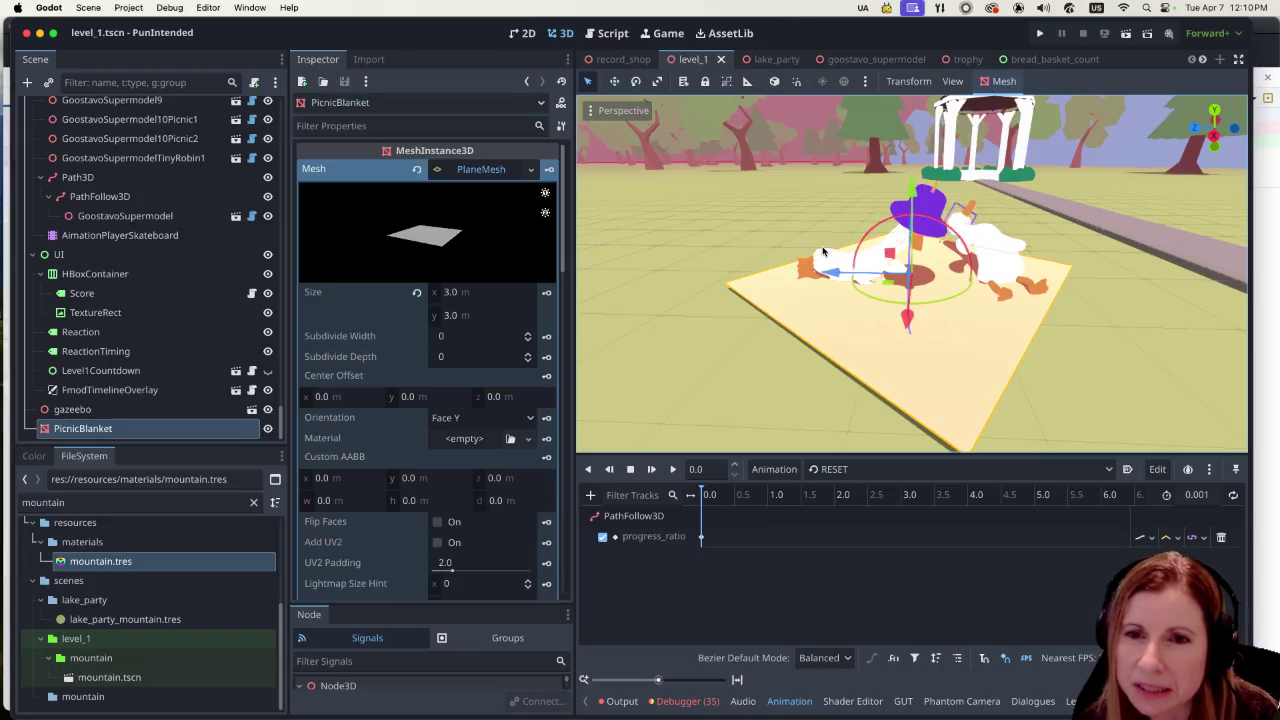
key("KP_7")
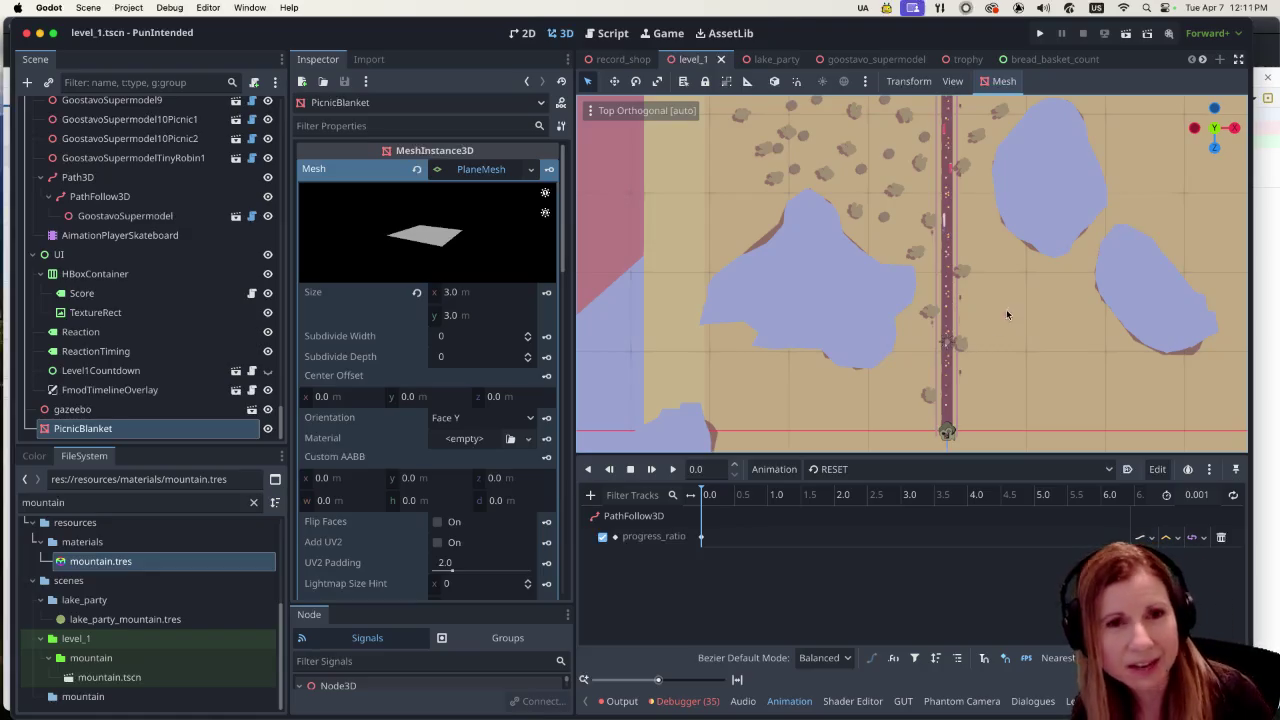
Pan and zoom the top-down map north from the lakes to the forest and gazebo clearing
scroll(975, 295, "right", 4)
scroll(975, 295, "up", 2)
scroll(873, 306, "down", 3)
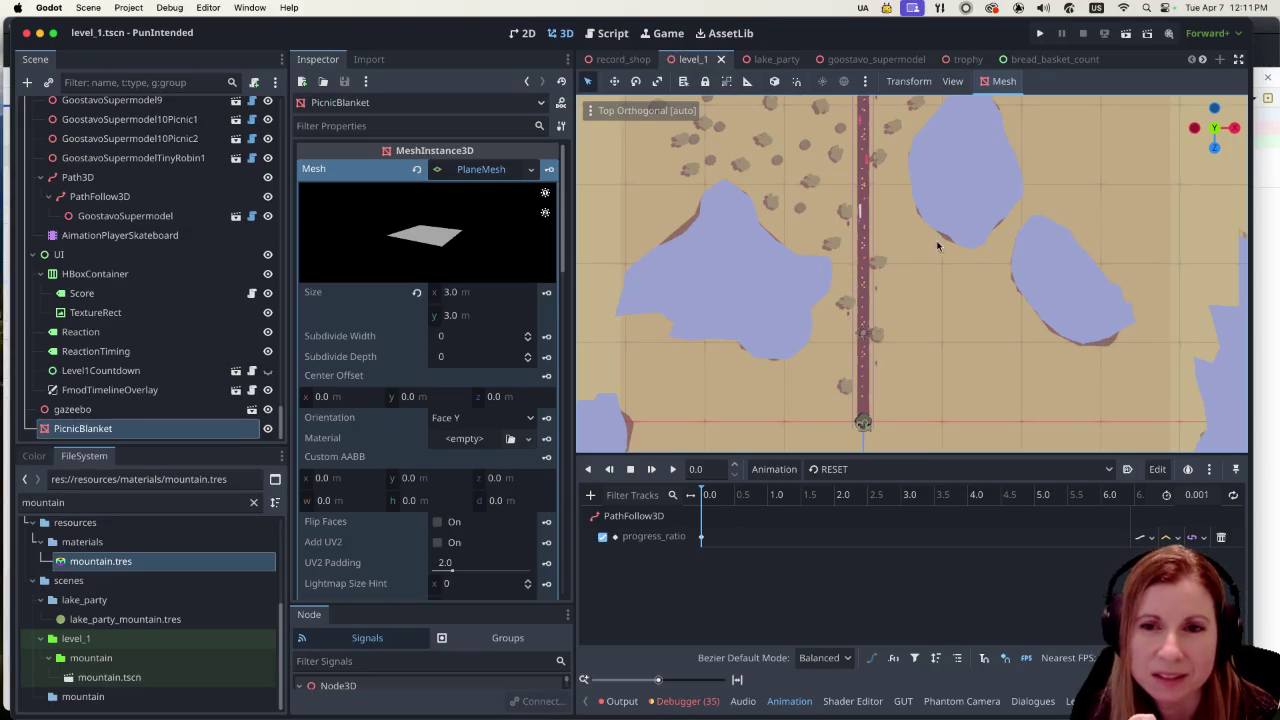
scroll(940, 242, "down", 4)
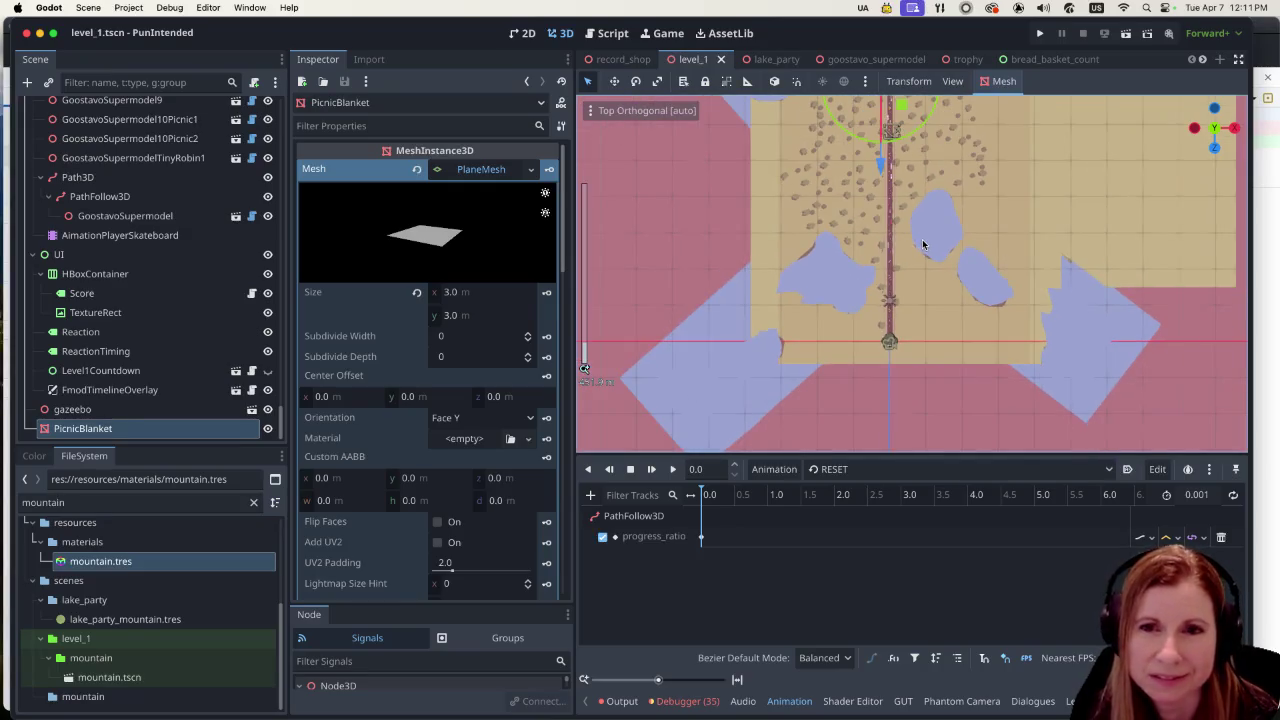
mouse_move(1000, 268)
left_mouse_down()
mouse_move(996, 423)
mouse_move(1000, 343)
left_mouse_up()
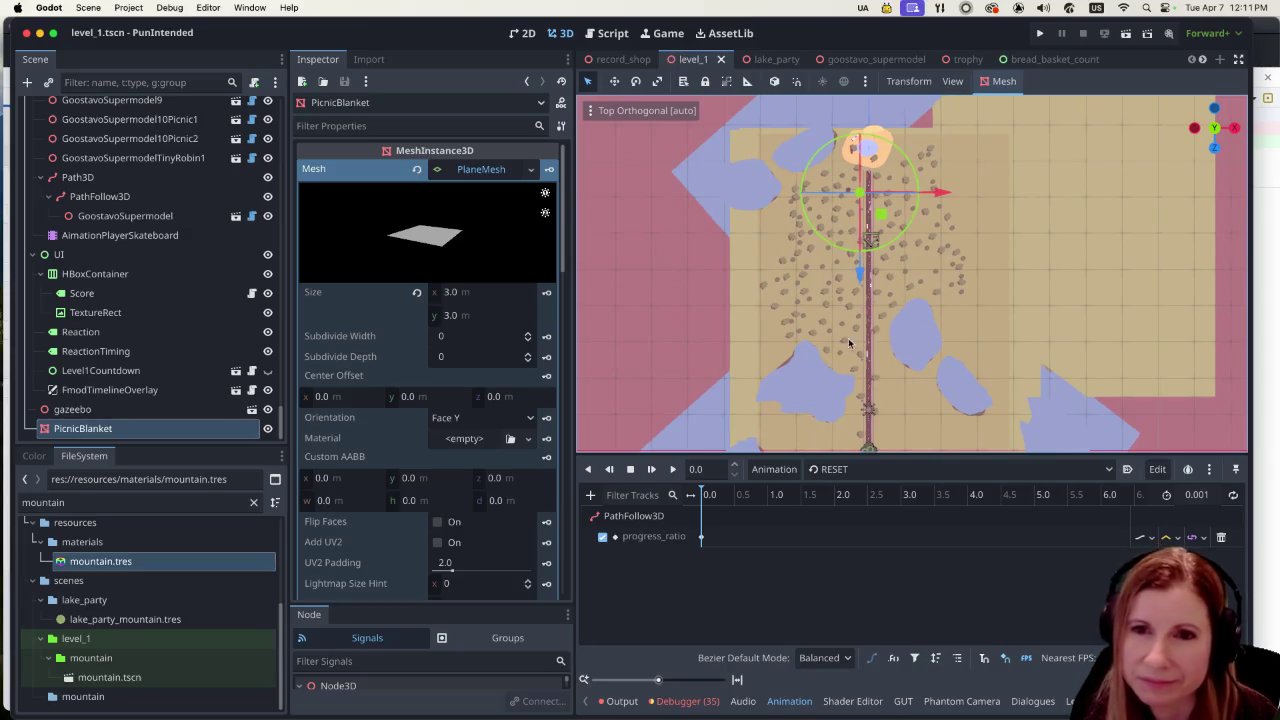
scroll(817, 336, "up", 2)
scroll(817, 336, "up", 1)
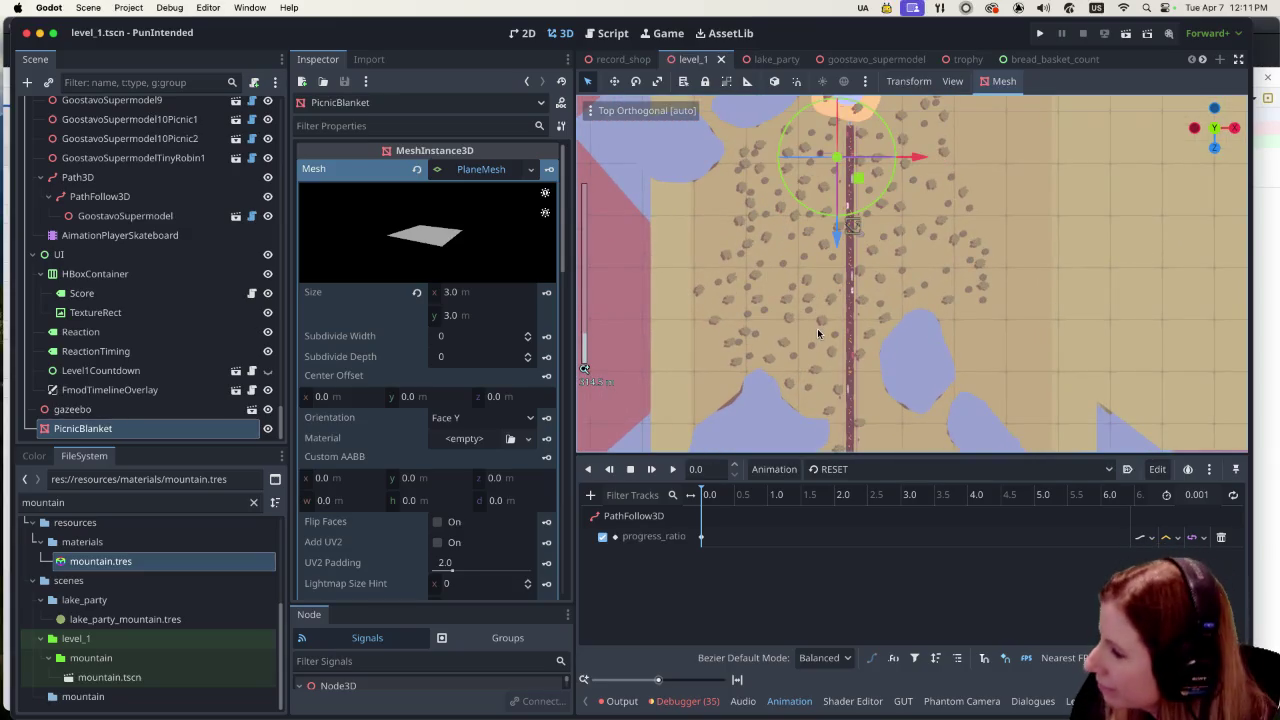